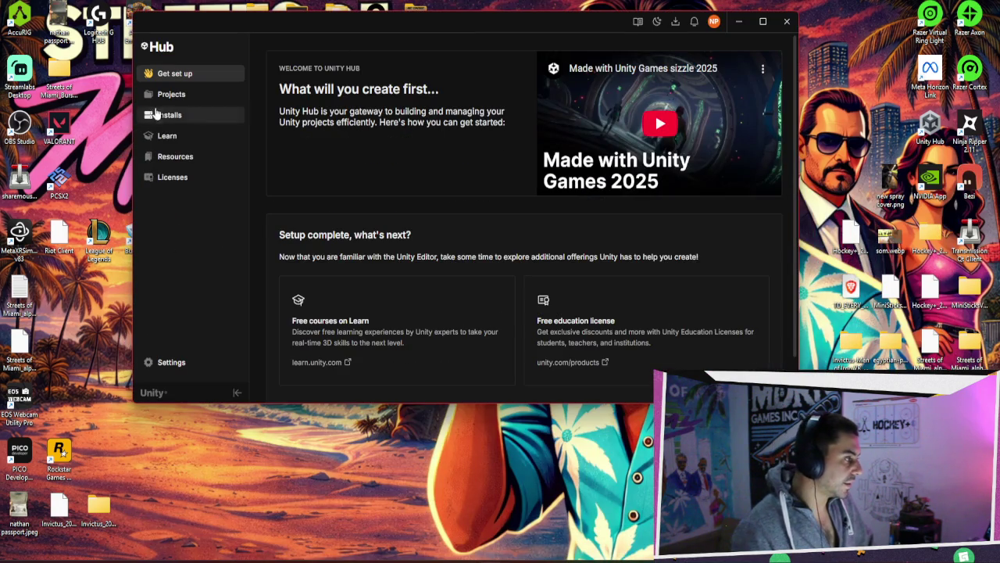
Open the Streets of Miami project from Unity Hub, keeping the recovered scene backups.
left_click(205, 116)
left_click(174, 94)
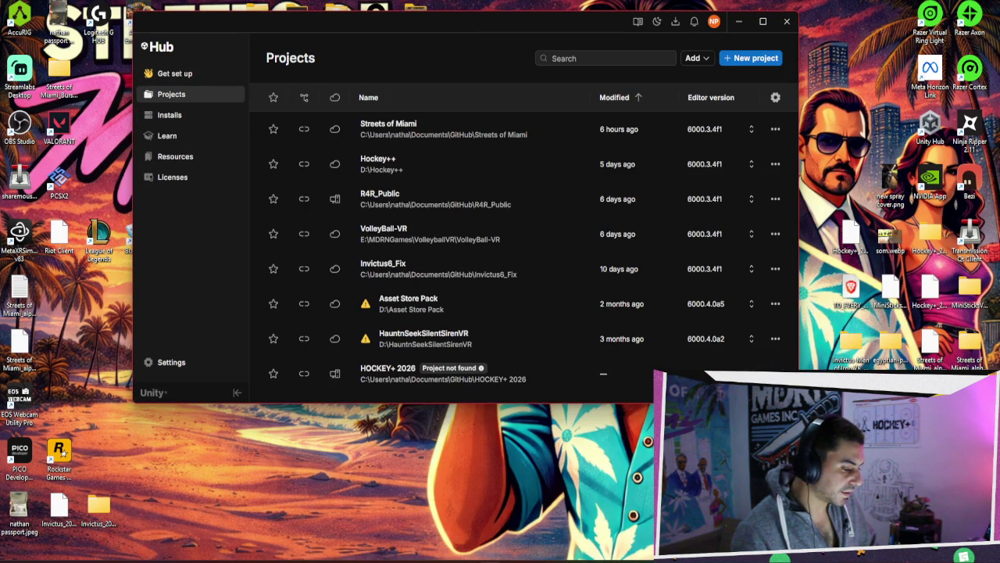
left_click(423, 140)
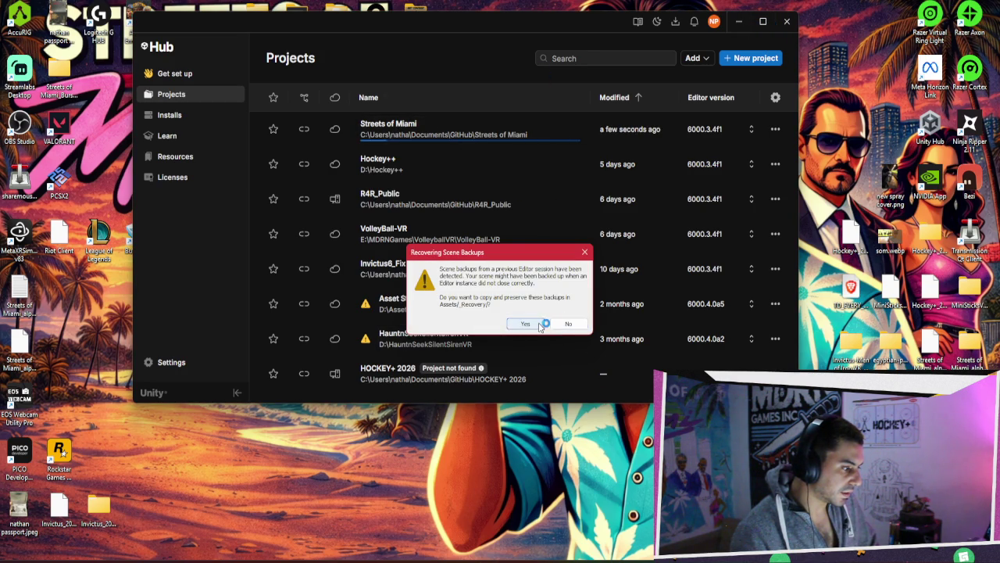
left_click(537, 326)
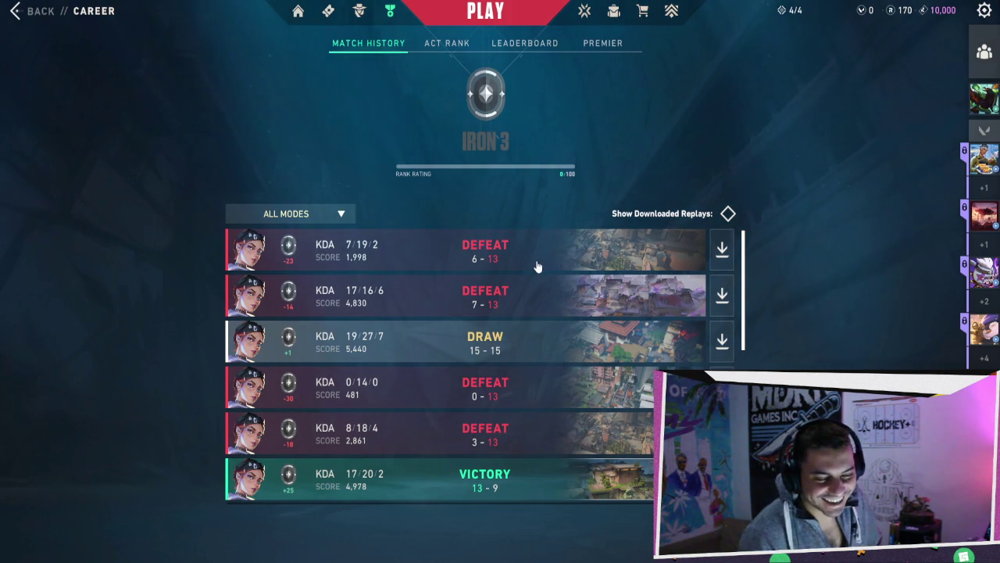
Scroll through the Valorant career match history.
scroll(531, 290, "down", 2)
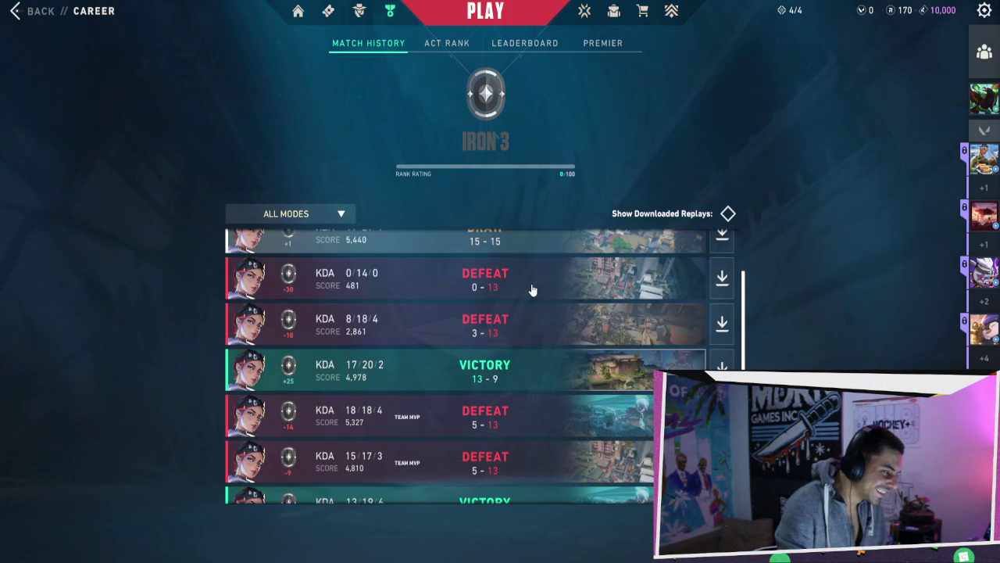
scroll(532, 290, "down", 1)
scroll(531, 290, "down", 5)
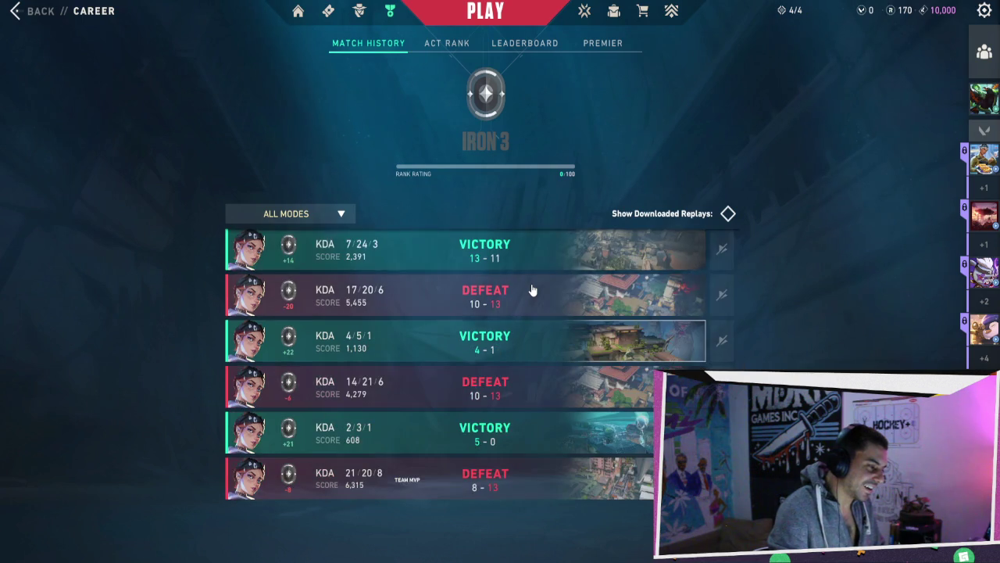
scroll(532, 290, "down", 10)
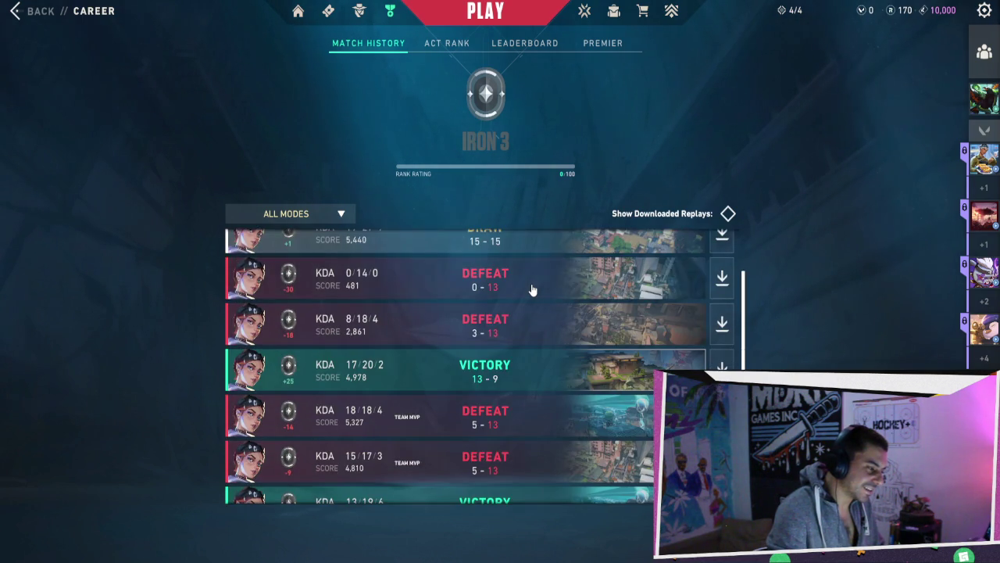
scroll(532, 290, "up", 1)
scroll(559, 489, "down", 1)
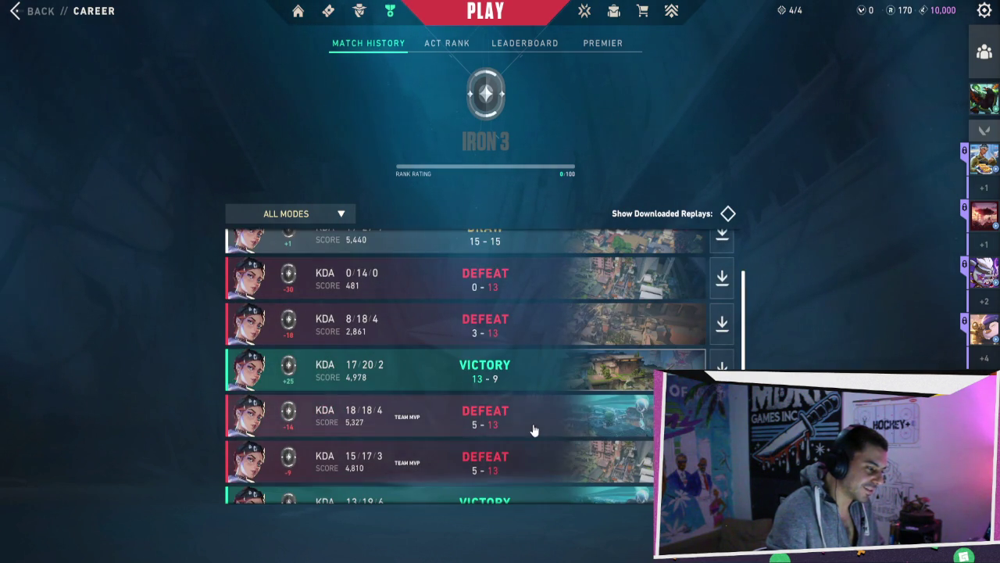
scroll(534, 430, "up", 2)
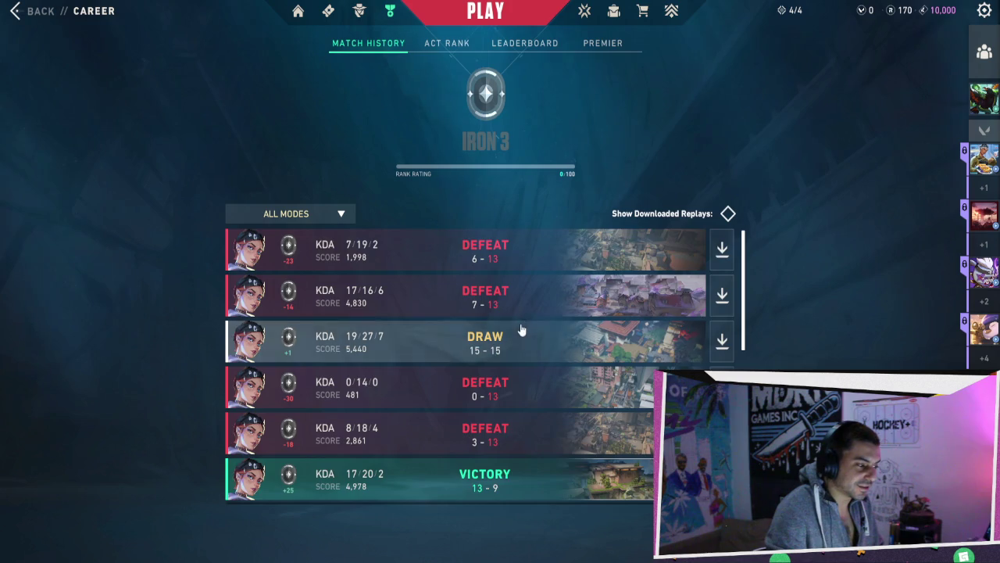
scroll(539, 335, "down", 2)
scroll(519, 336, "up", 1)
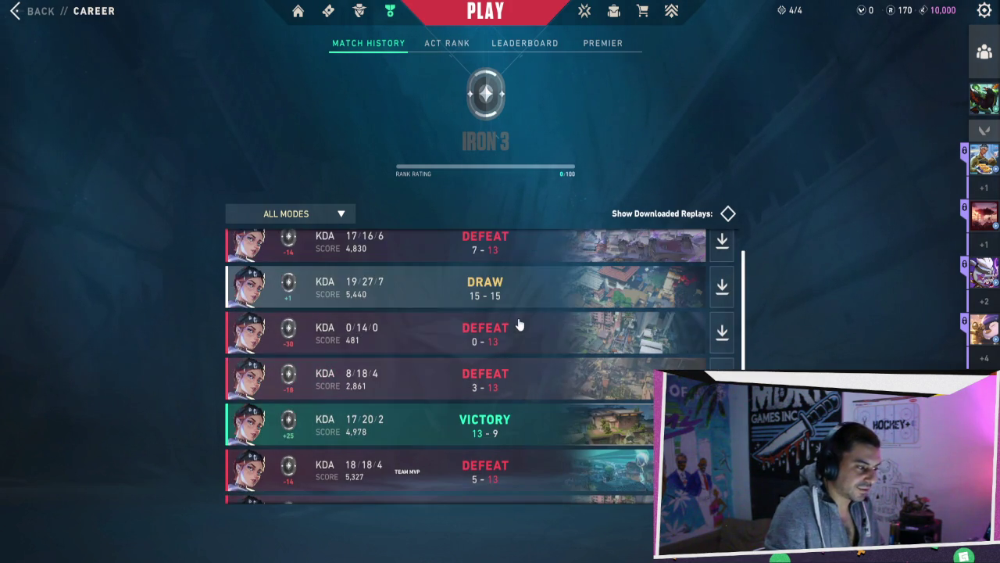
scroll(518, 297, "up", 1)
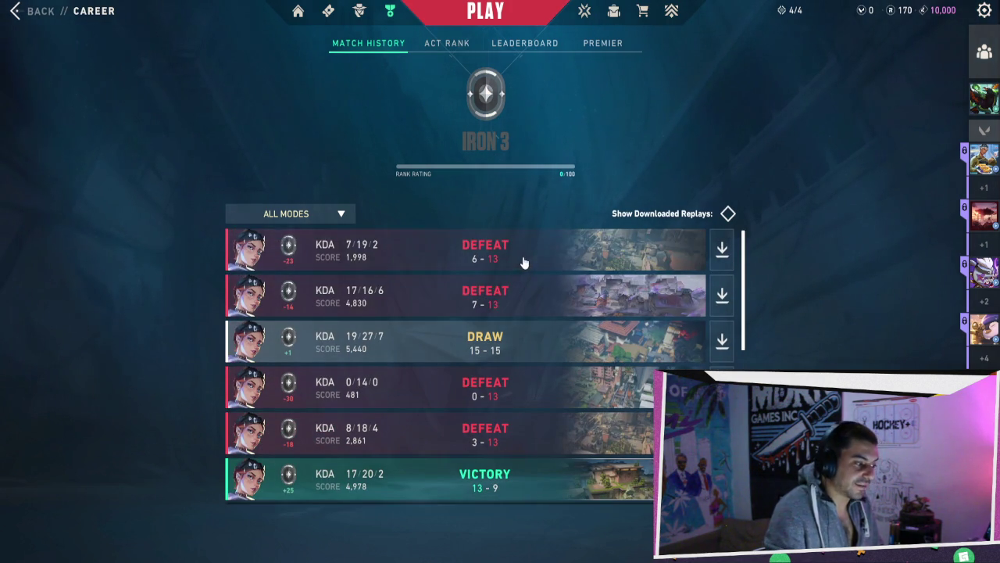
scroll(524, 262, "down", 3)
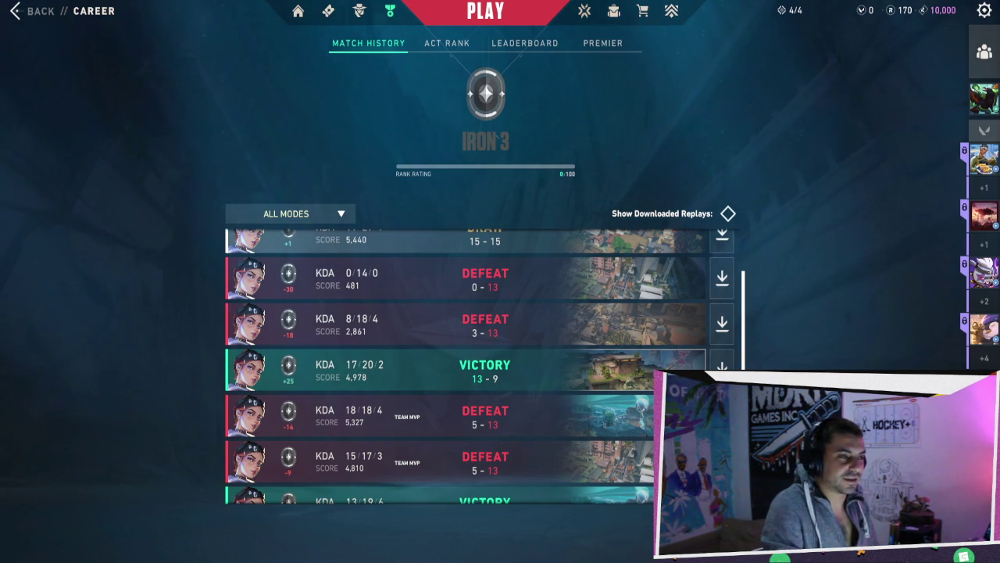
Quit Valorant to the desktop with Exit to Desktop.
left_click(984, 10)
left_click(486, 365)
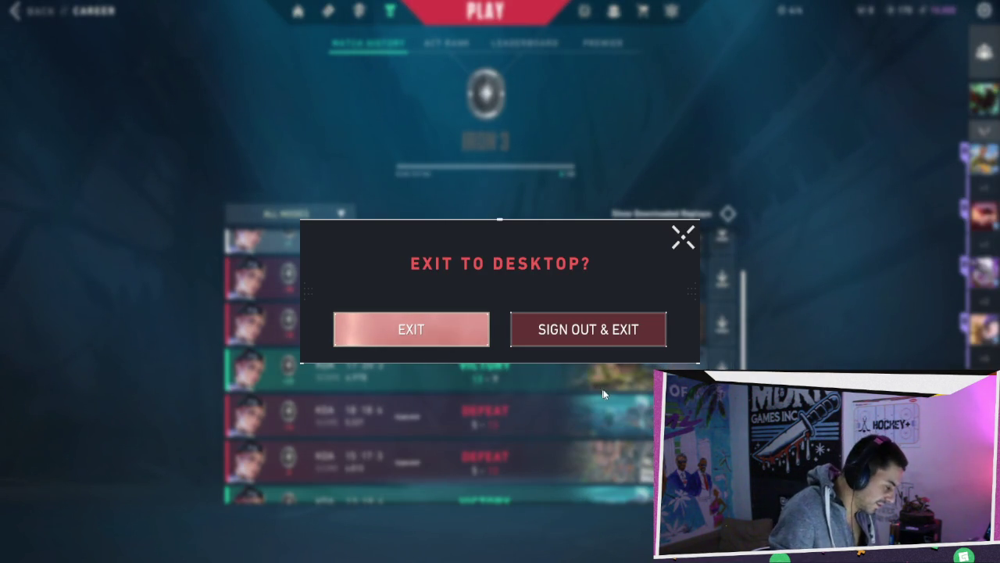
left_click(635, 344)
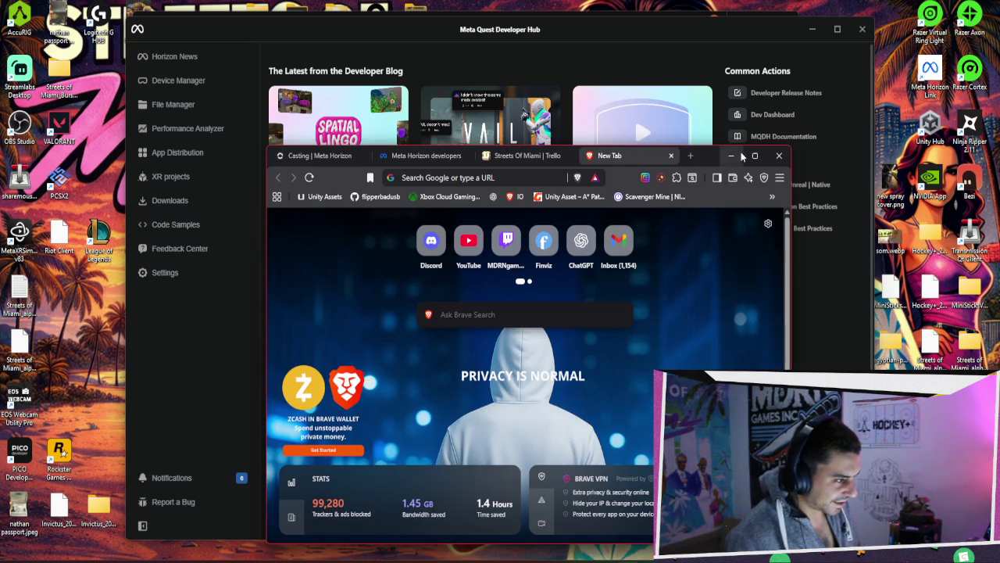
Load YouTube, filter to Music, and mark the Wooli live set as Not interested.
left_click(460, 266)
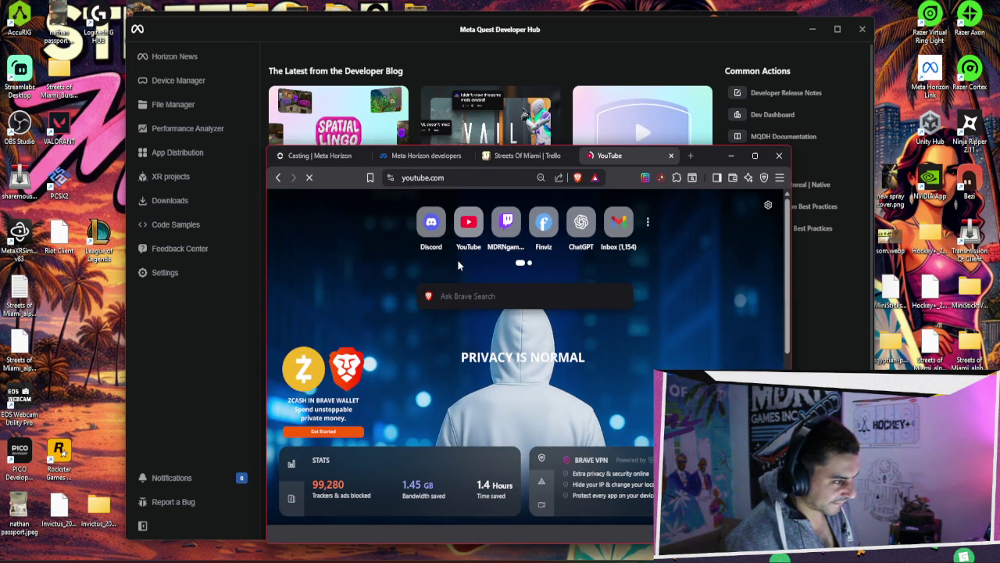
mouse_move(715, 159)
left_mouse_down()
mouse_move(828, 166)
mouse_move(858, 117)
mouse_move(840, 99)
left_mouse_up()
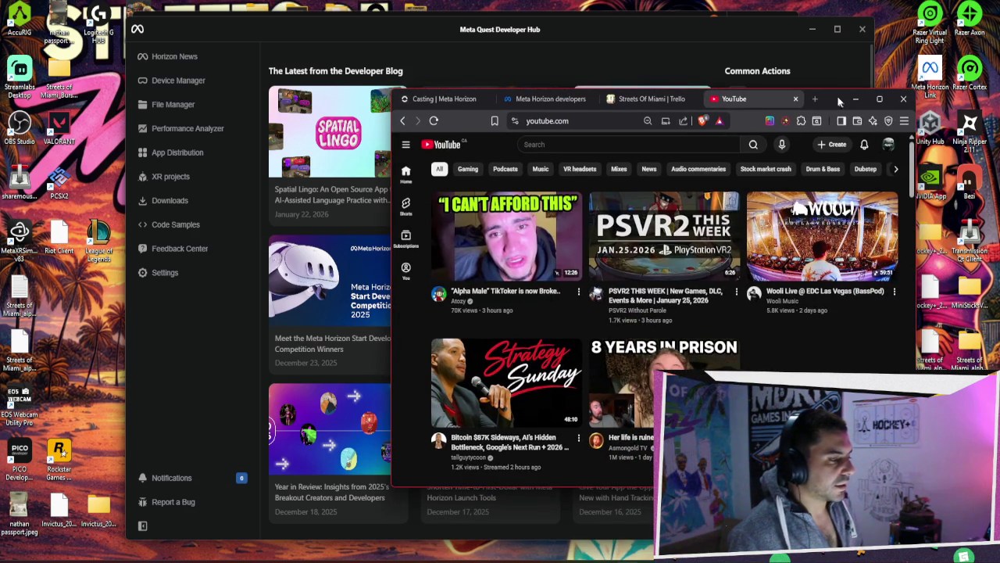
right_click(549, 167)
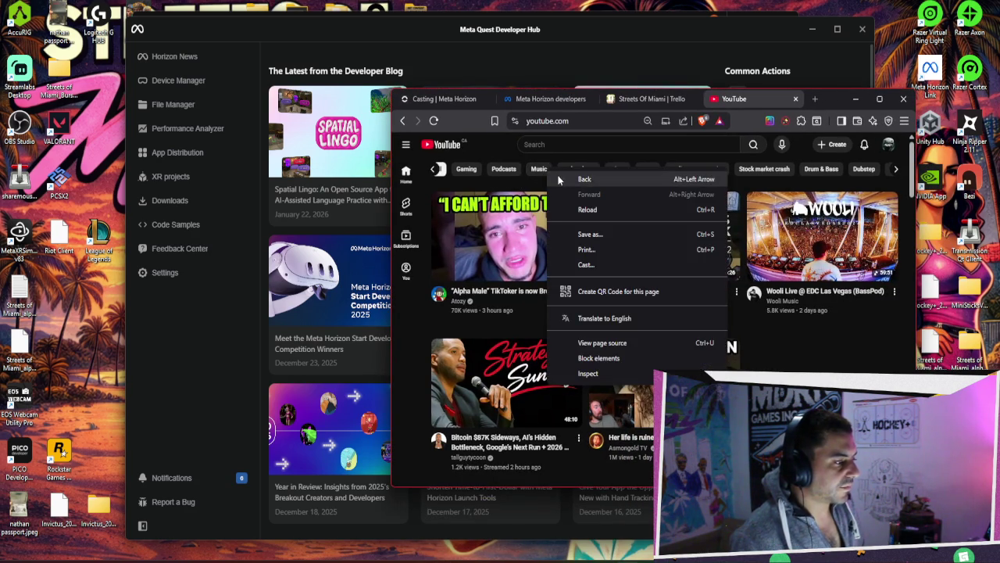
left_click(526, 177)
left_click(539, 169)
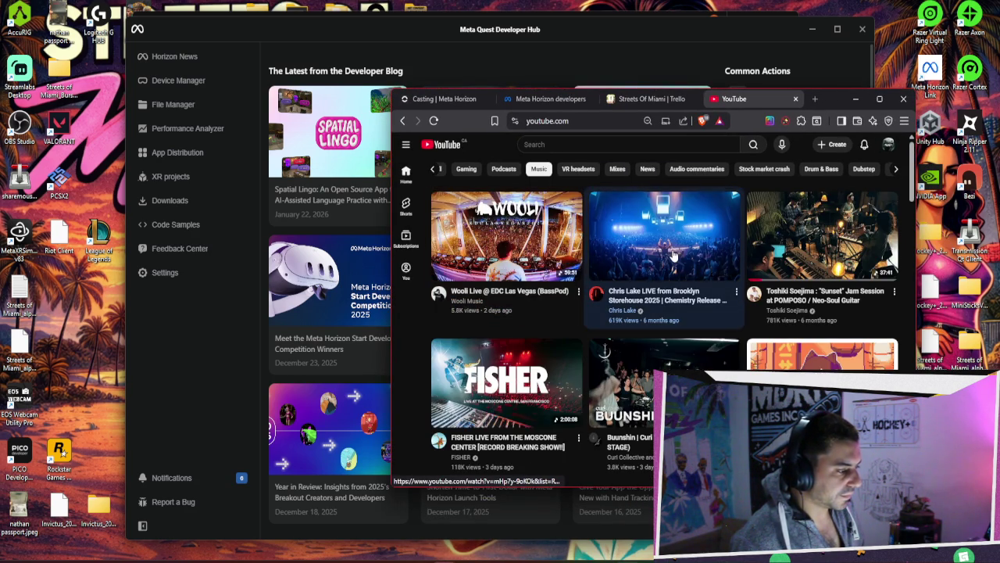
left_click(578, 290)
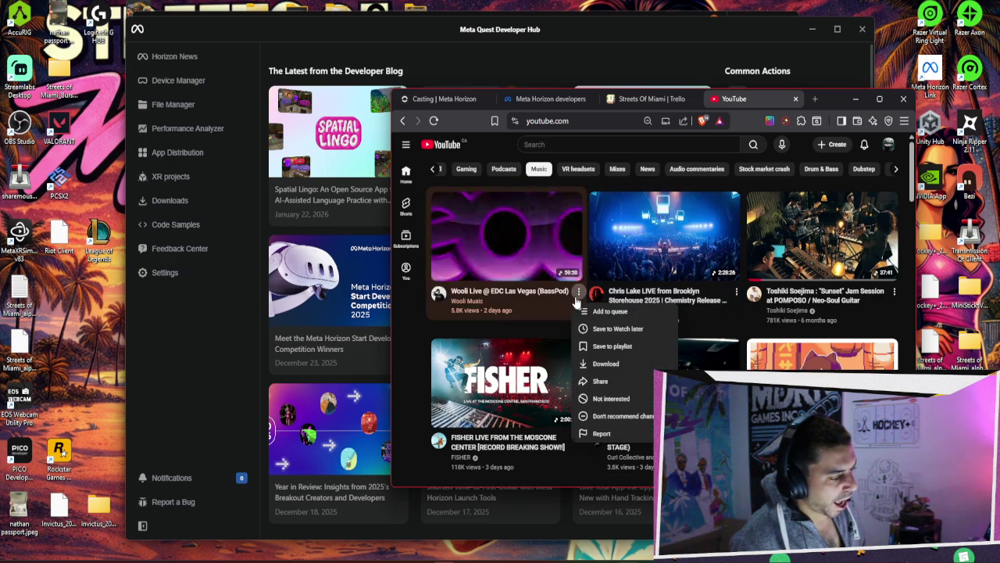
left_click(634, 399)
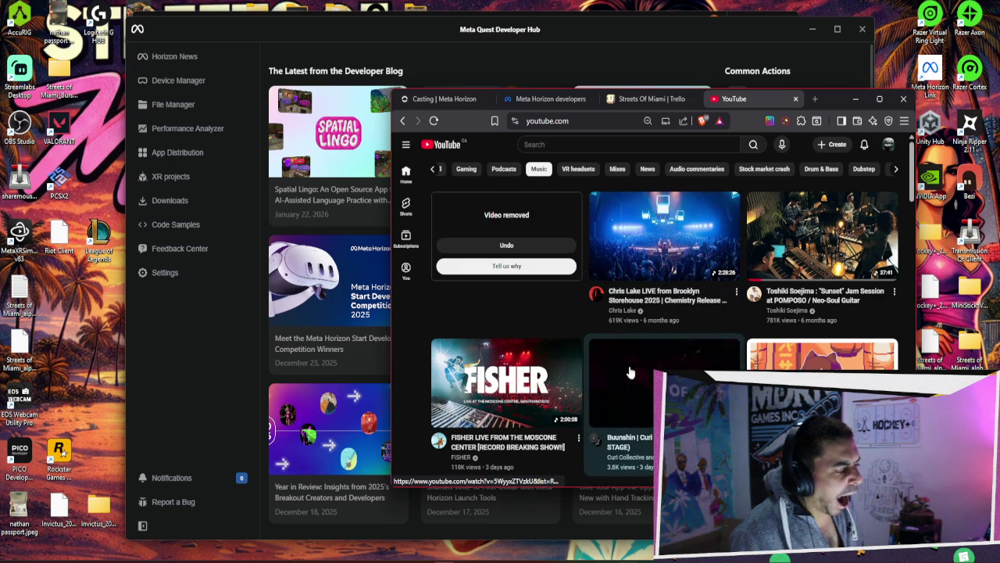
Briefly play the Space Laces video, return home, and open the GTA San Andreas Short.
scroll(750, 242, "down", 3)
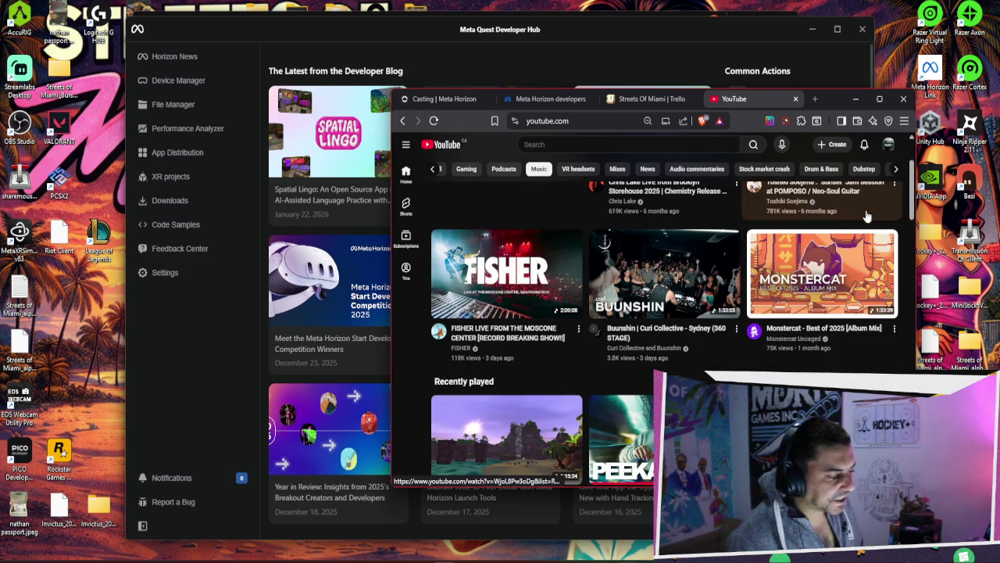
scroll(770, 274, "down", 2)
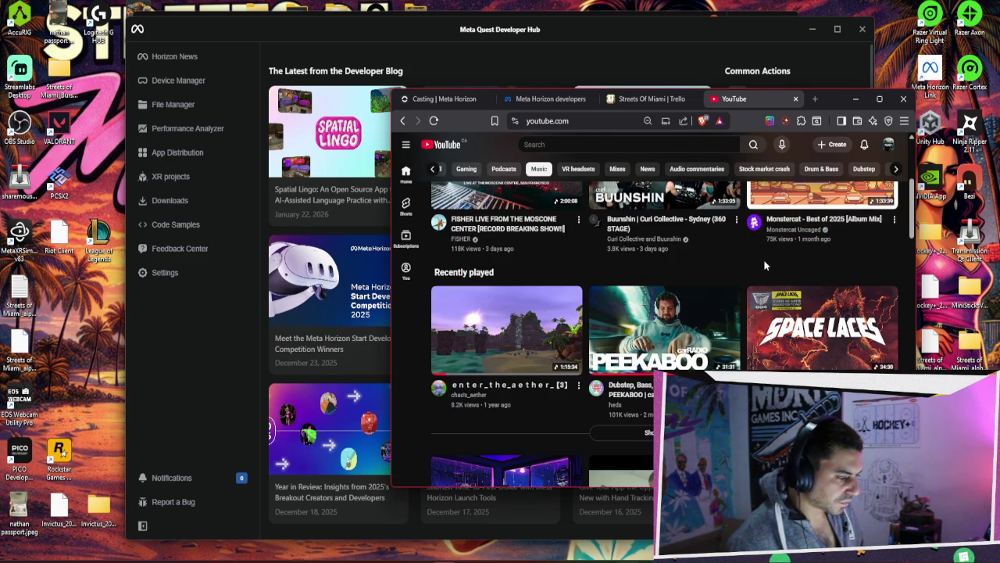
left_click(774, 280)
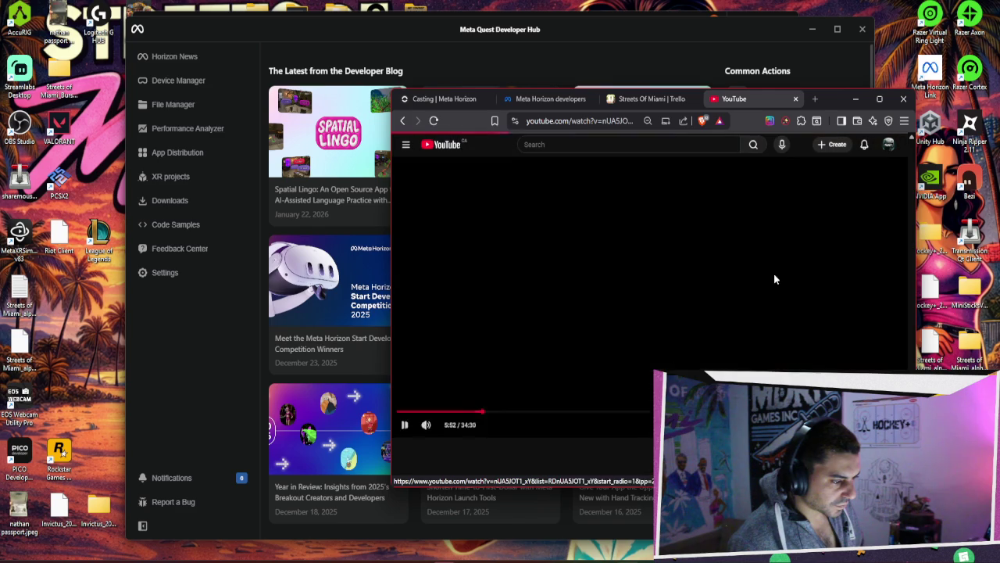
left_click(406, 121)
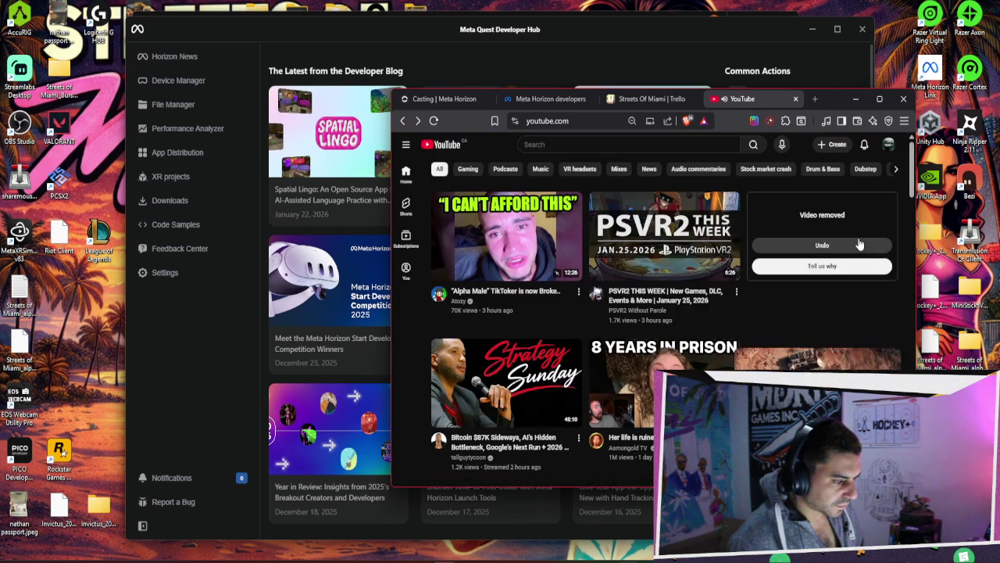
scroll(688, 332, "down", 3)
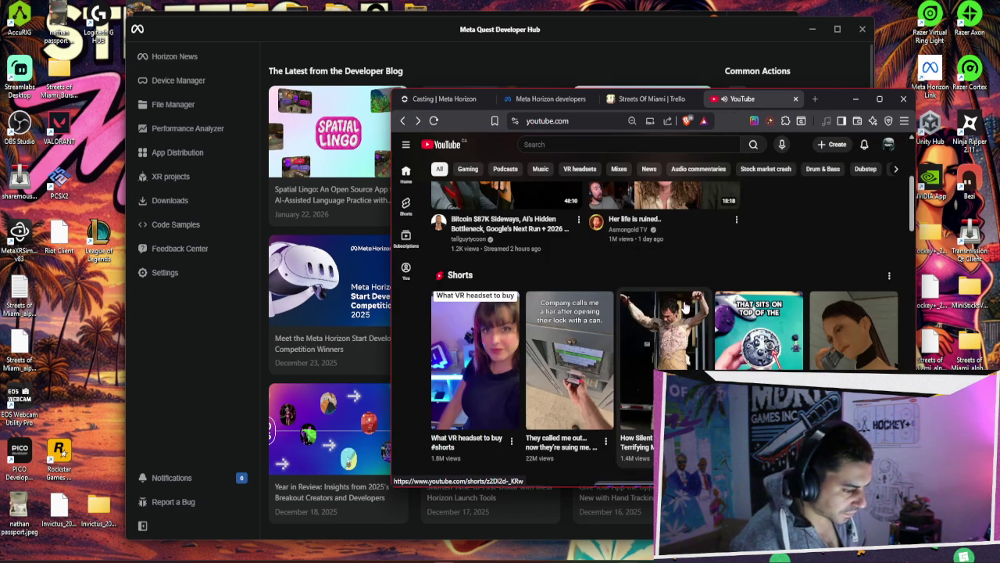
left_click(817, 309)
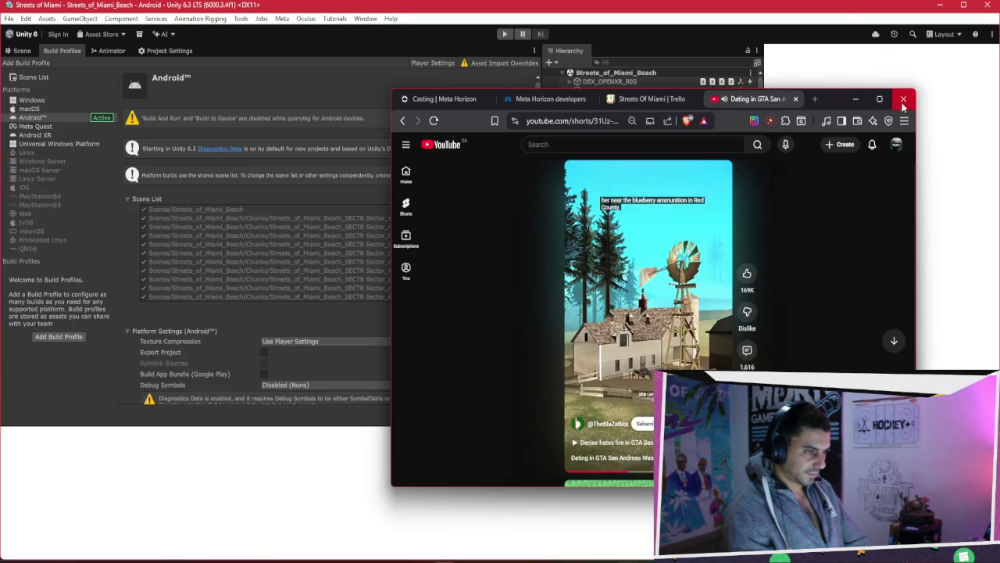
Maximize the browser so the GTA San Andreas dating Short fills the screen.
left_click(880, 99)
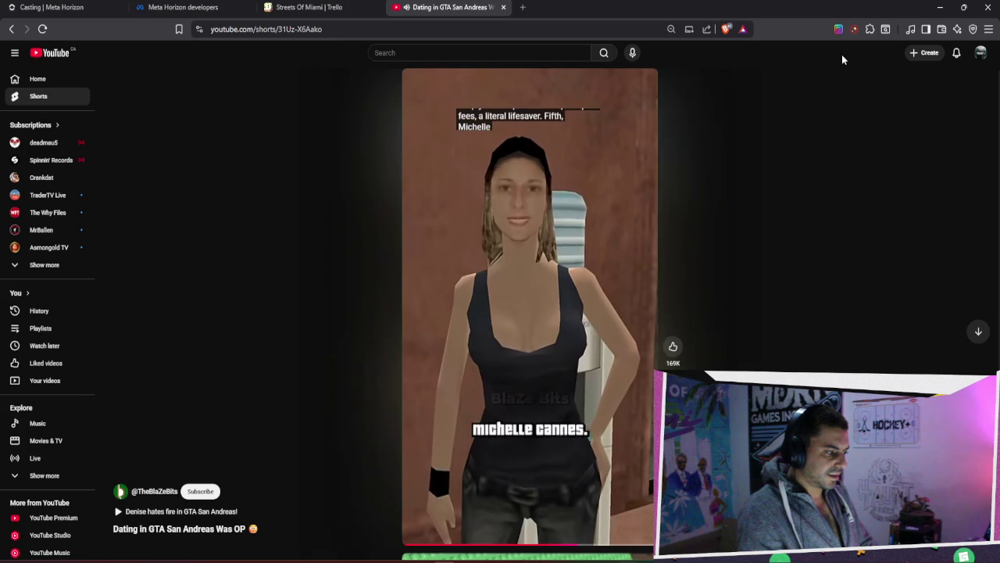
right_click(842, 54)
left_click(872, 292)
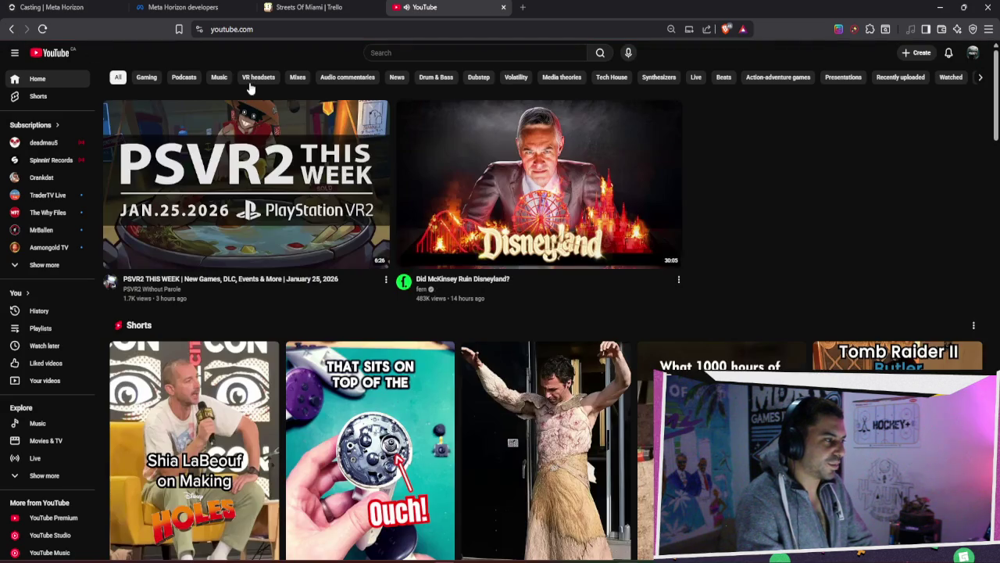
Open the Inspector Dubplate channel from the Music feed, then switch to Unity's Bezi window.
left_click(221, 78)
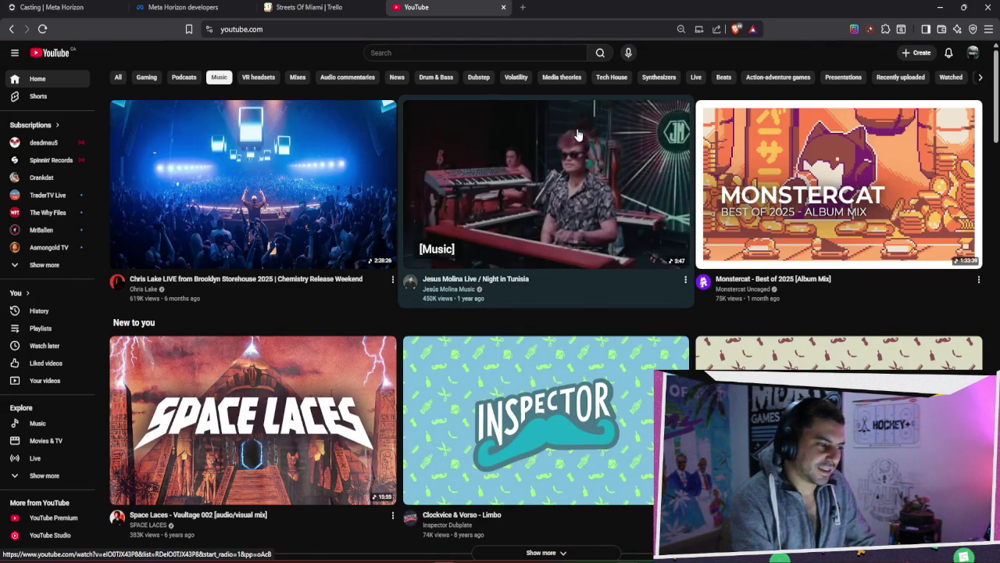
scroll(578, 134, "down", 1)
scroll(578, 135, "down", 1)
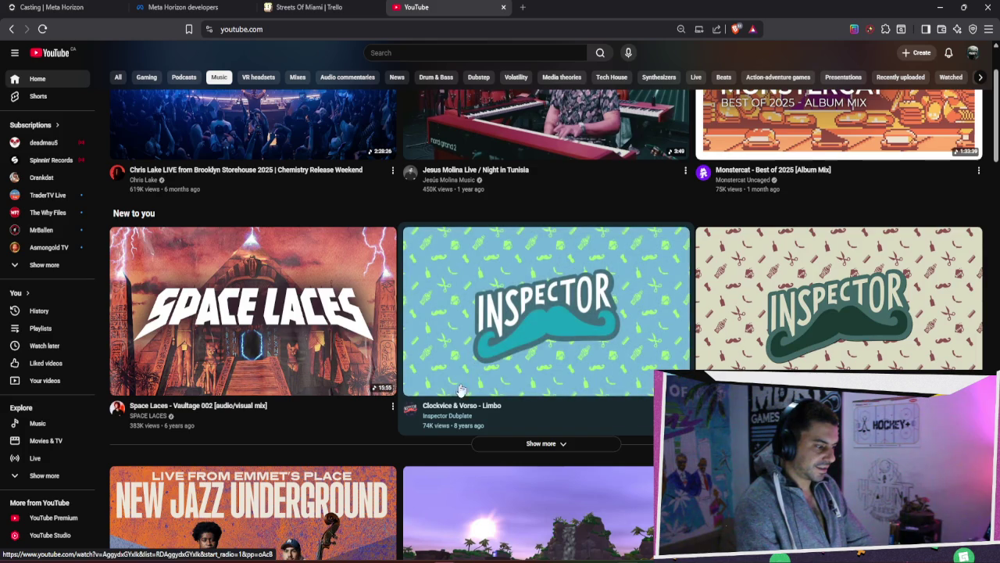
left_click(435, 420)
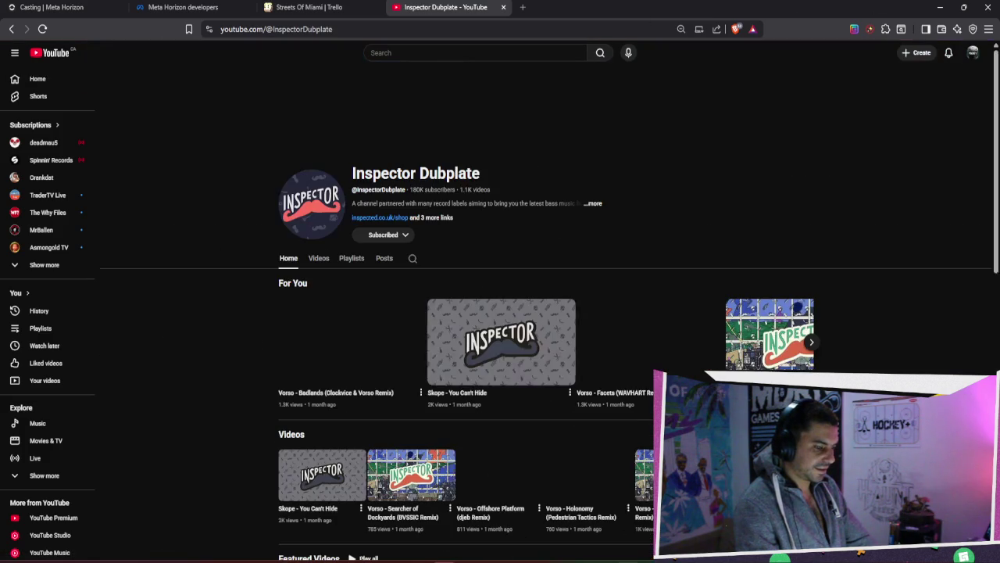
key("alt+Tab")
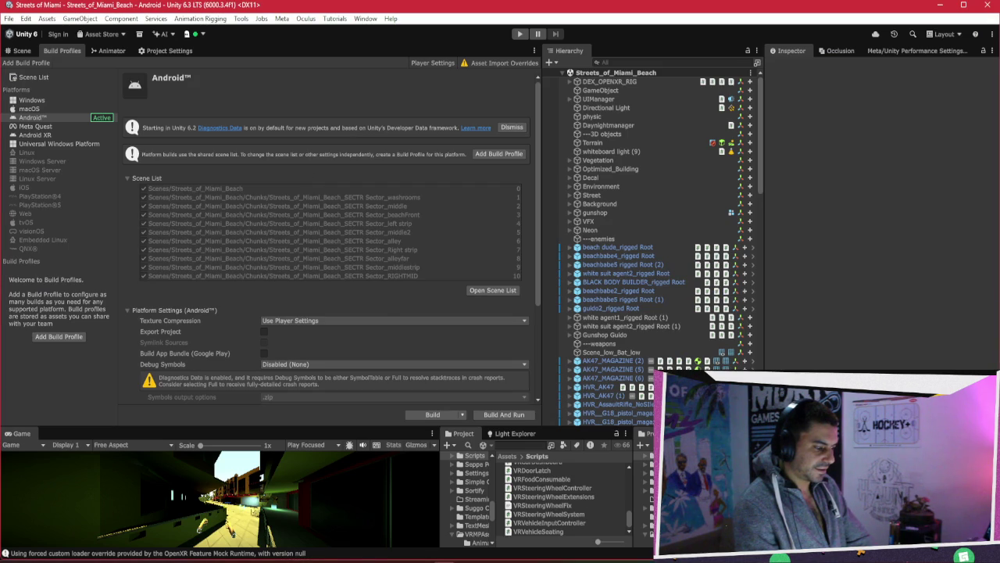
key("alt+Tab")
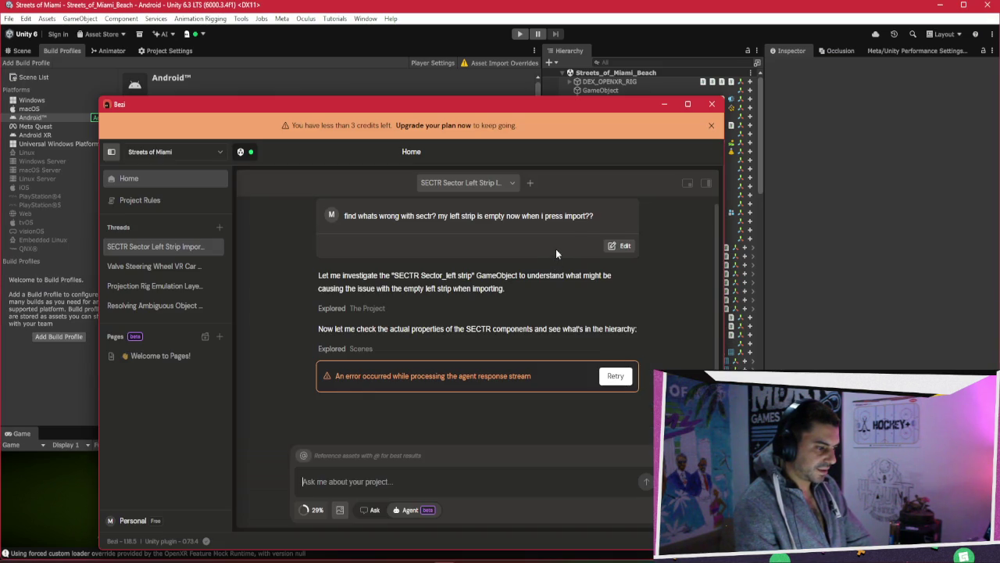
Open the Valve Steering Wheel VR Car thread and view its 'FIXED - No More Whipping!' summary.
scroll(561, 244, "up", 1)
left_click(188, 266)
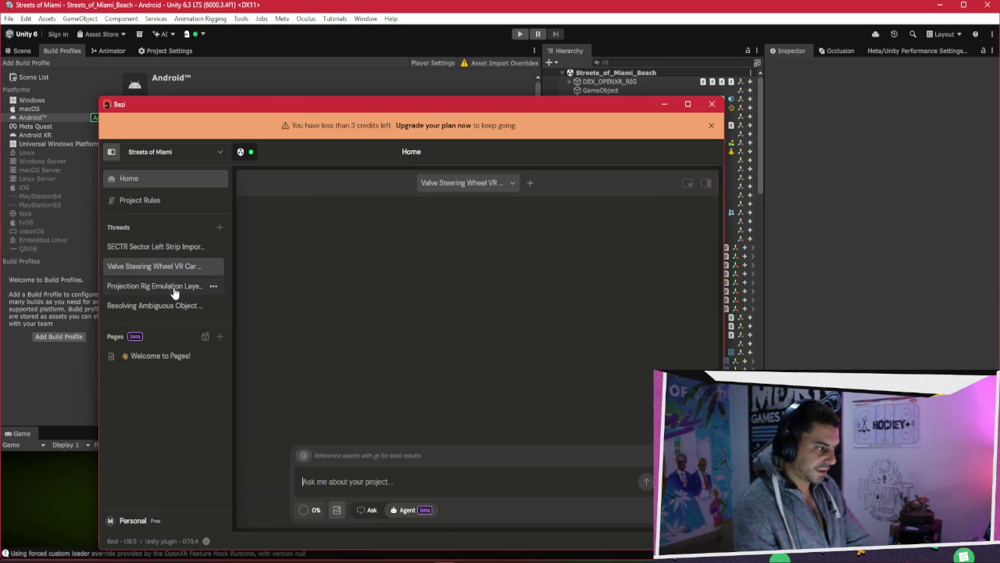
scroll(598, 261, "up", 10)
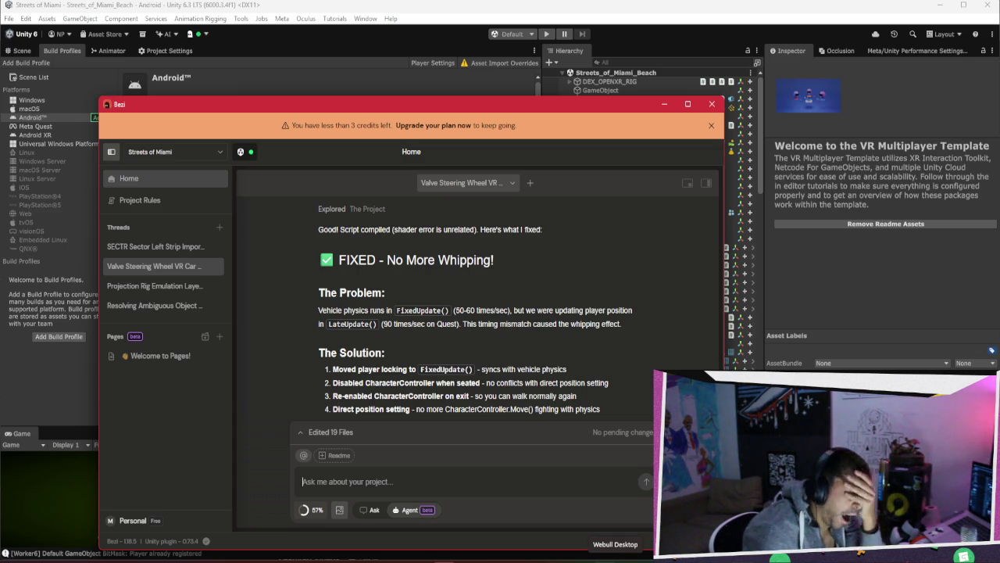
mouse_move(615, 560)
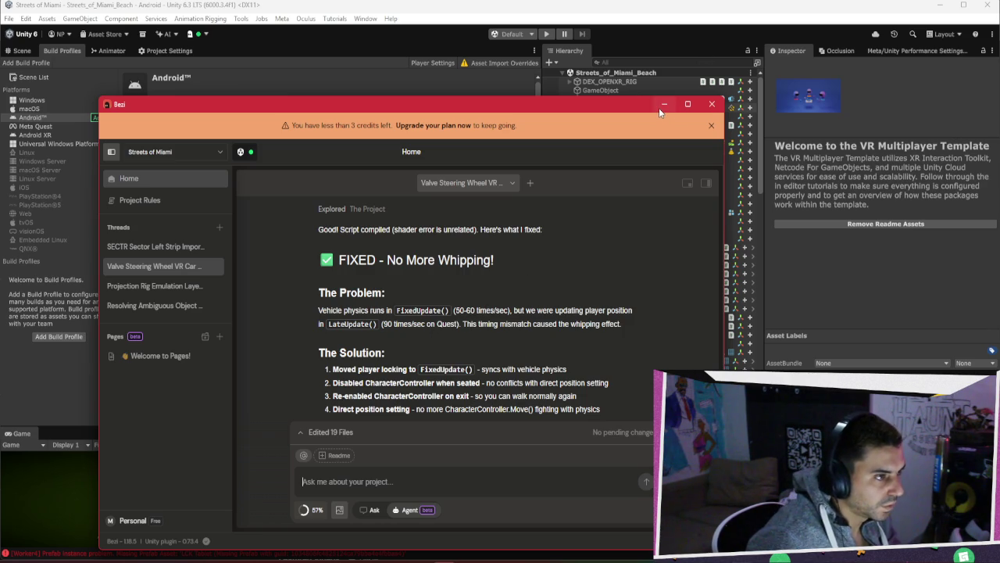
Move the Bezi window up and to the right, then minimize it.
mouse_move(576, 100)
left_mouse_down()
mouse_move(543, 490)
mouse_move(592, 243)
mouse_move(547, 43)
mouse_move(582, 39)
left_mouse_up()
left_click(631, 39)
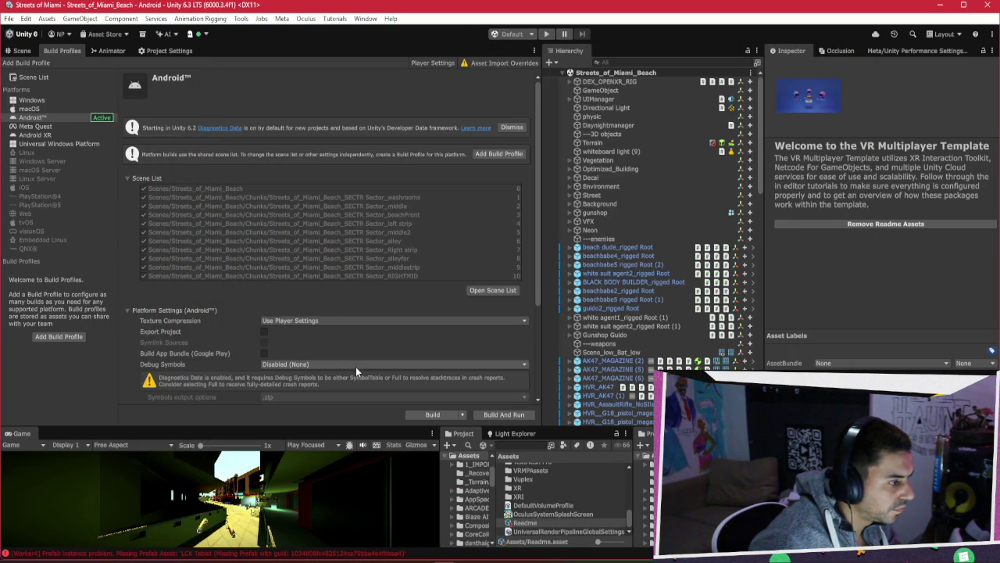
Open the Platform Browser via Add Build Profile.
left_click(26, 63)
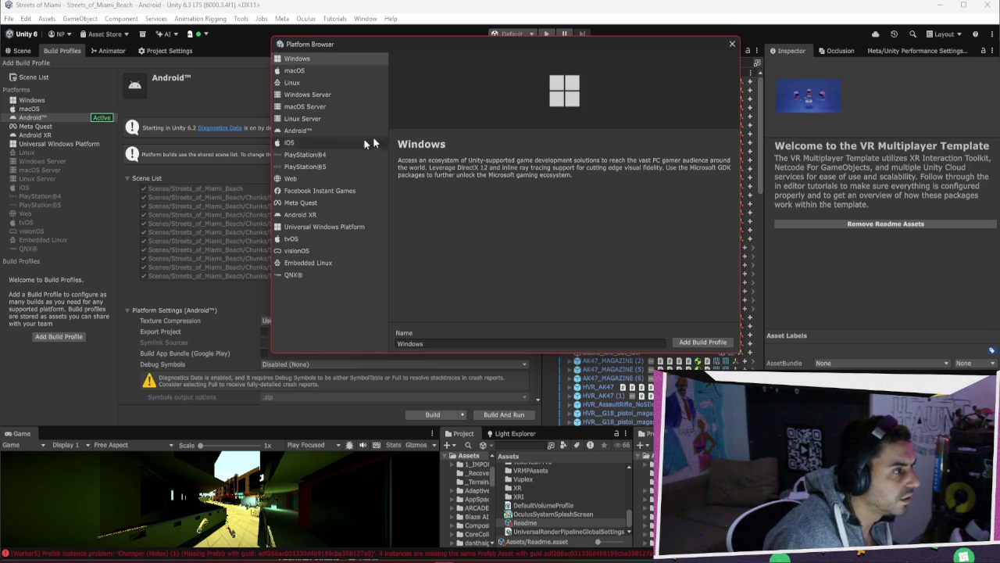
Close the Platform Browser without adding a profile and bring Bezi back in front.
left_click(734, 45)
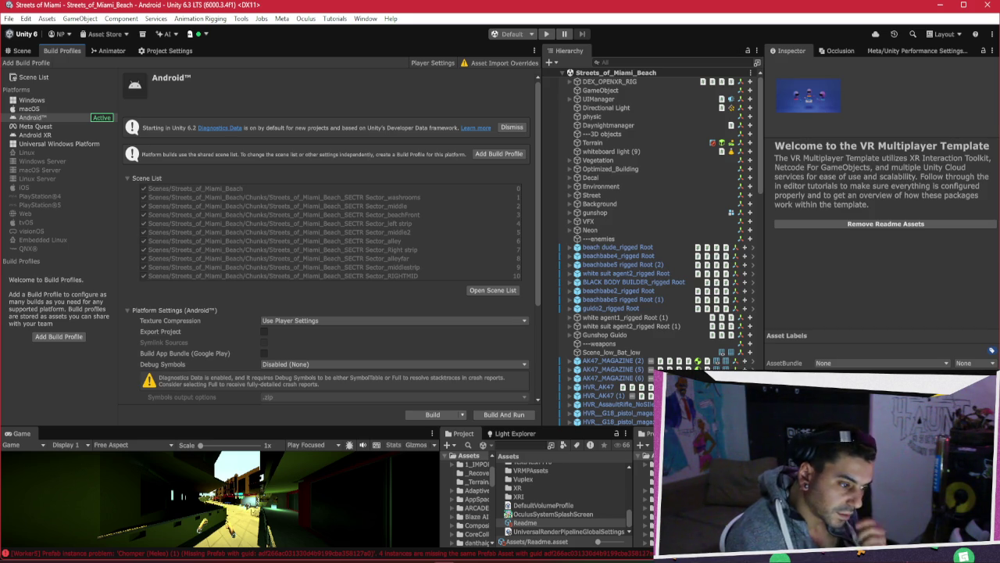
key("alt+Tab")
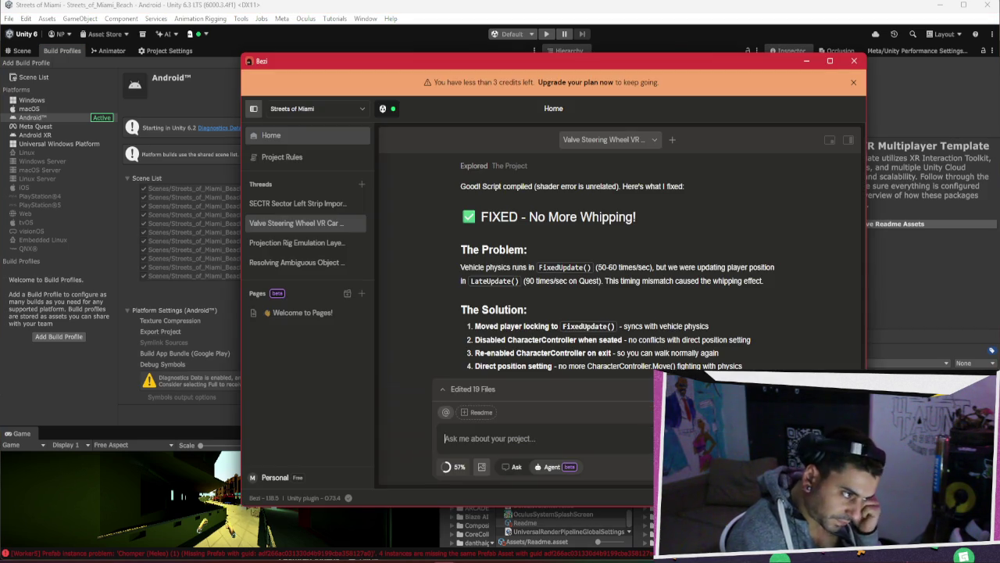
Scroll up to Bezi's 'It Already Works - Here's How' reply, then switch to the browser.
scroll(714, 266, "up", 10)
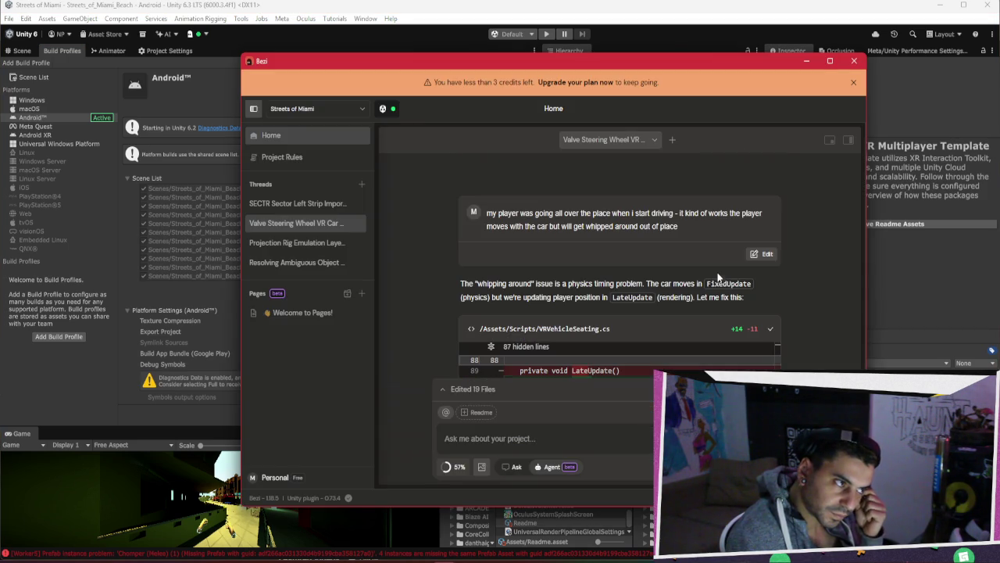
scroll(718, 277, "up", 5)
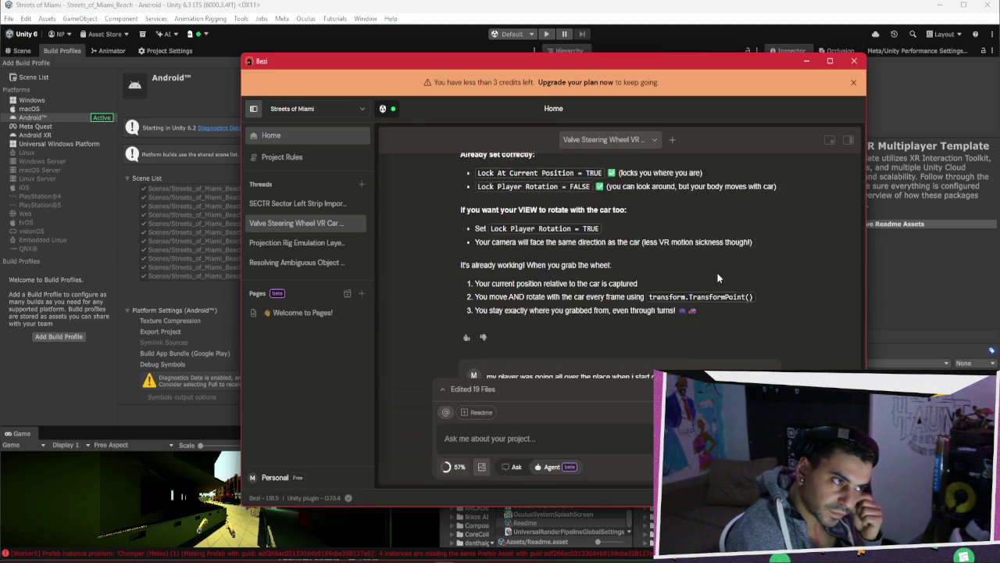
scroll(717, 274, "up", 8)
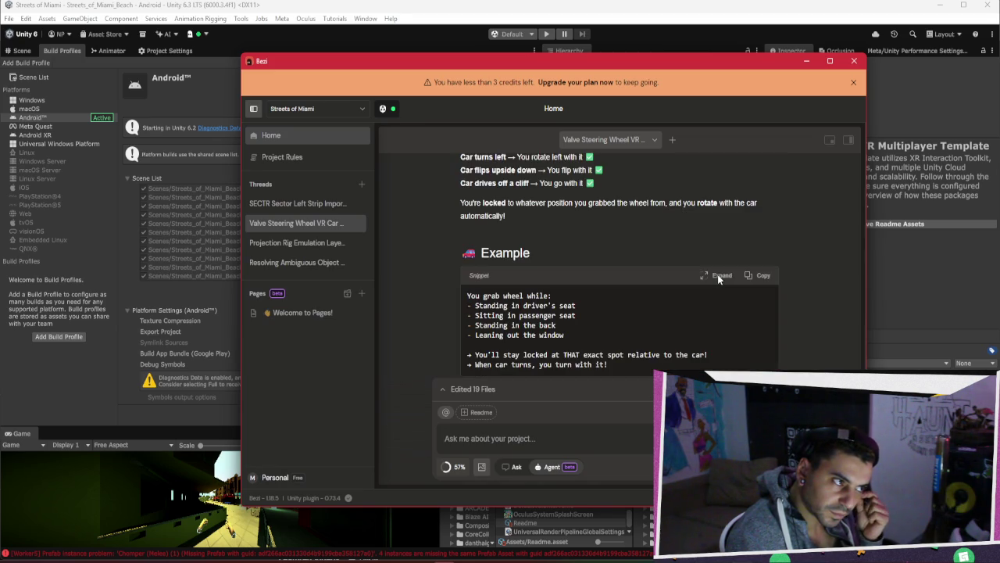
scroll(717, 274, "up", 8)
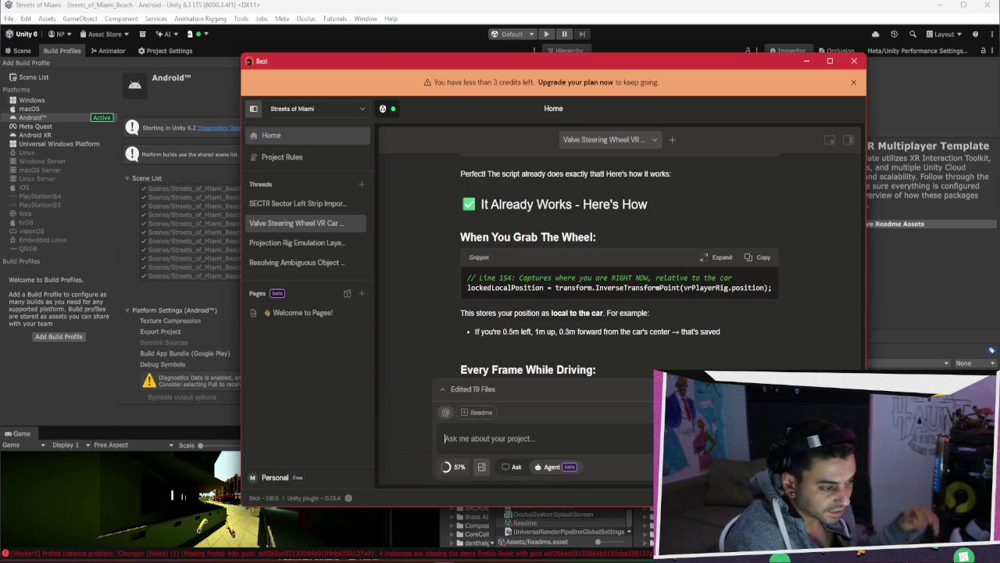
key("alt+Tab")
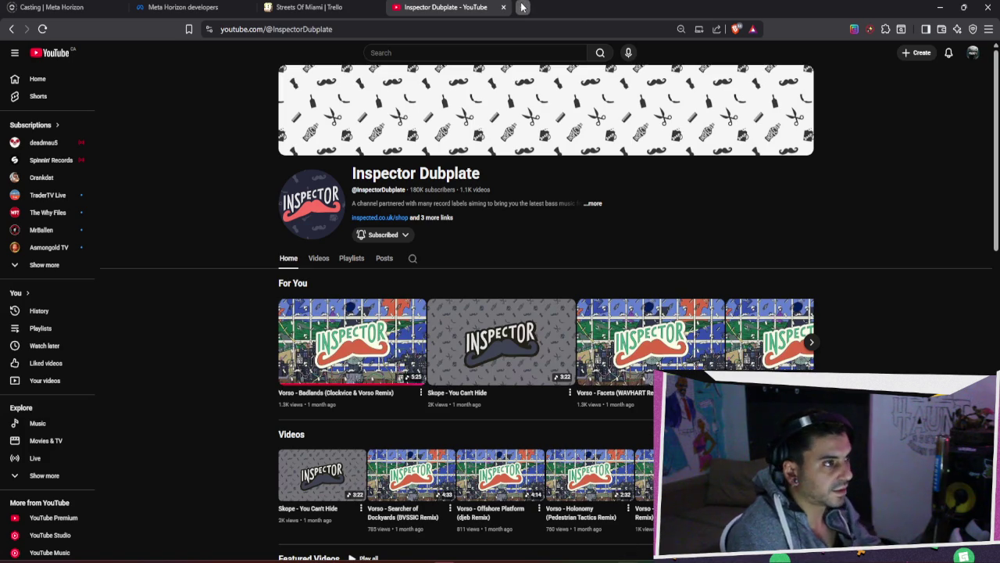
Search for bezi in a new browser tab and open the official bezi.com site.
left_click(523, 7)
type("bezi")
key("Return")
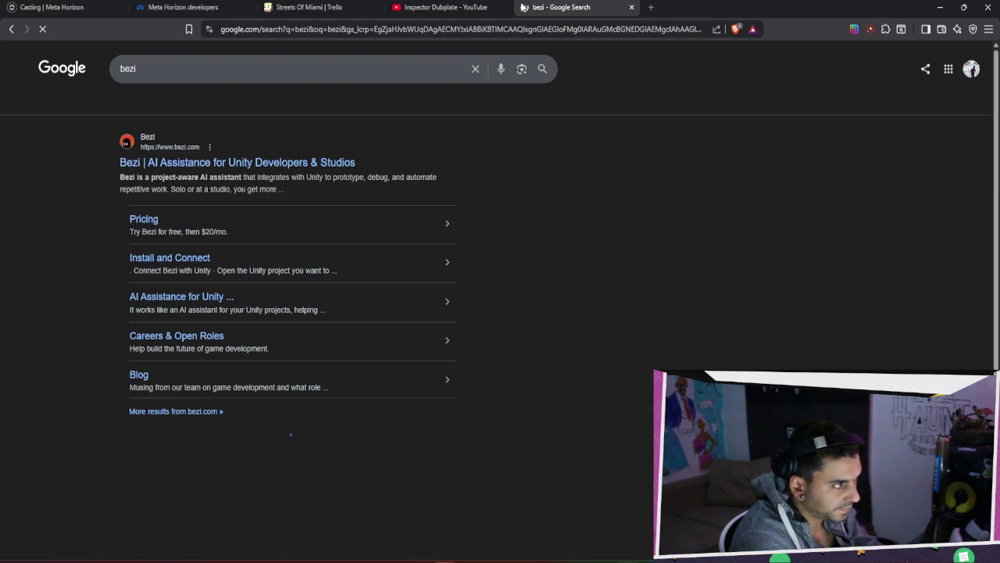
left_click(300, 162)
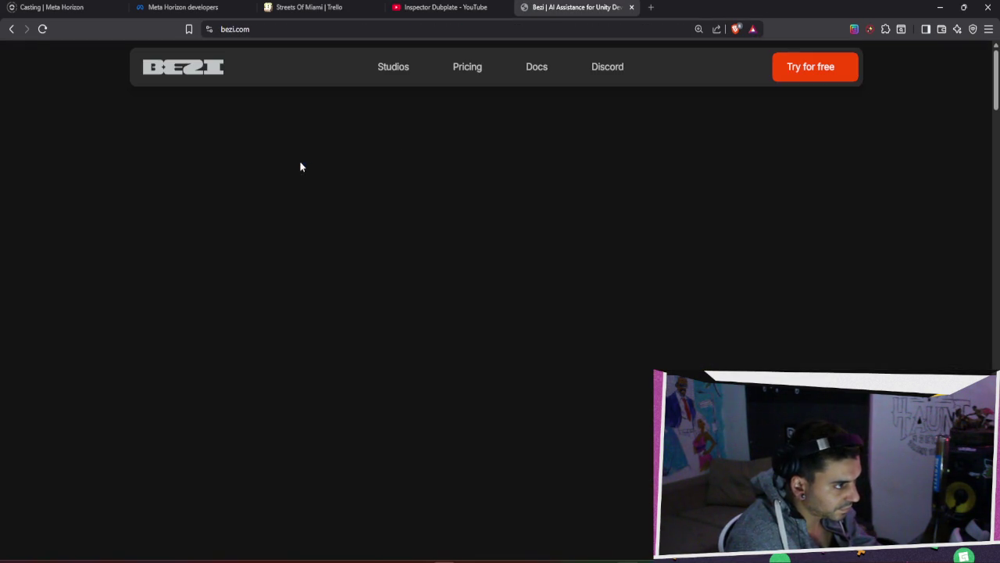
Compare Bezi's pricing plans, noting Advanced at $60 and Pro's 20 pages per project, then return to Bezi.
left_click(455, 74)
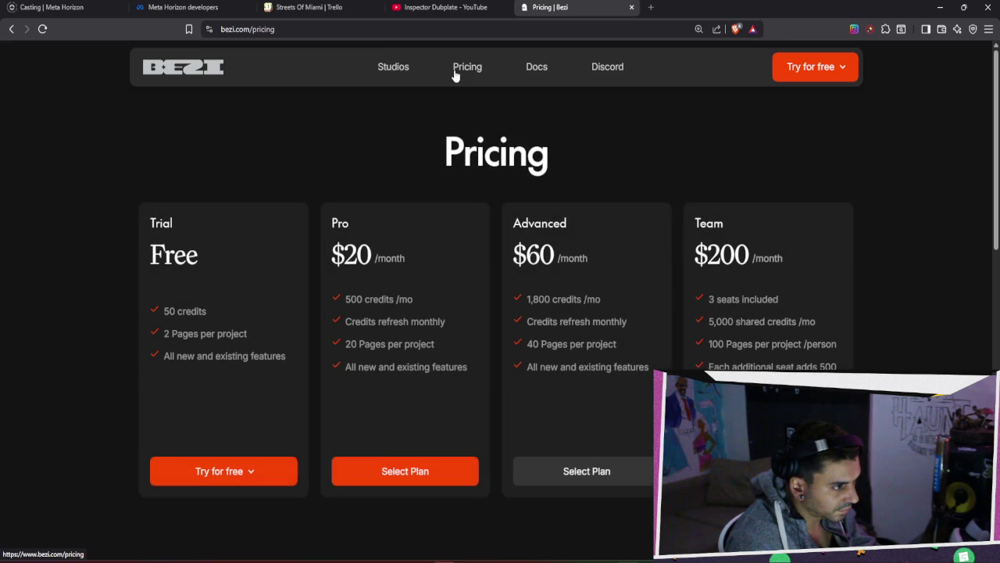
mouse_move(530, 256)
left_mouse_down()
mouse_move(565, 271)
mouse_move(590, 264)
left_mouse_up()
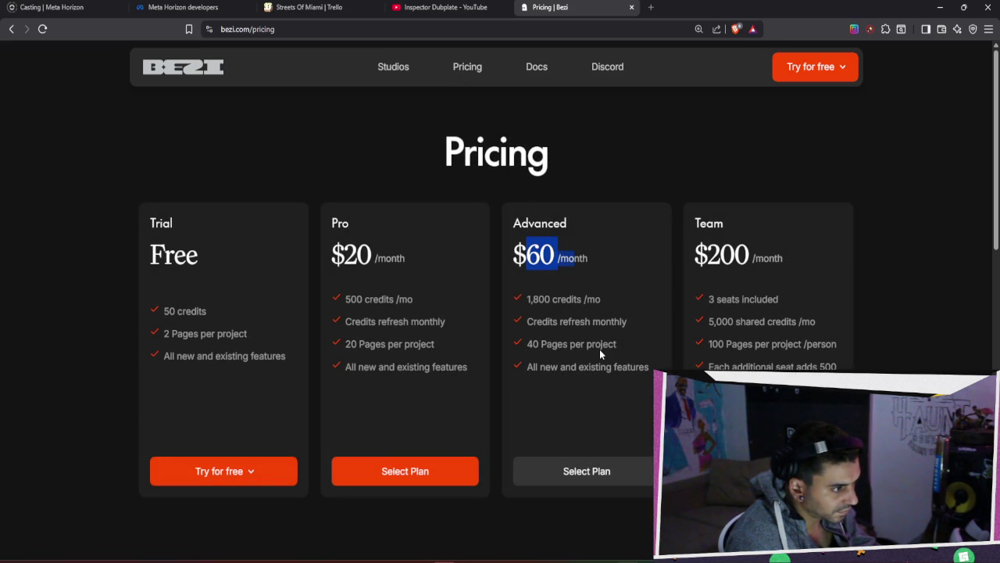
mouse_move(345, 299)
left_mouse_down()
mouse_move(430, 310)
mouse_move(402, 331)
mouse_move(332, 335)
mouse_move(364, 345)
mouse_move(462, 343)
left_mouse_up()
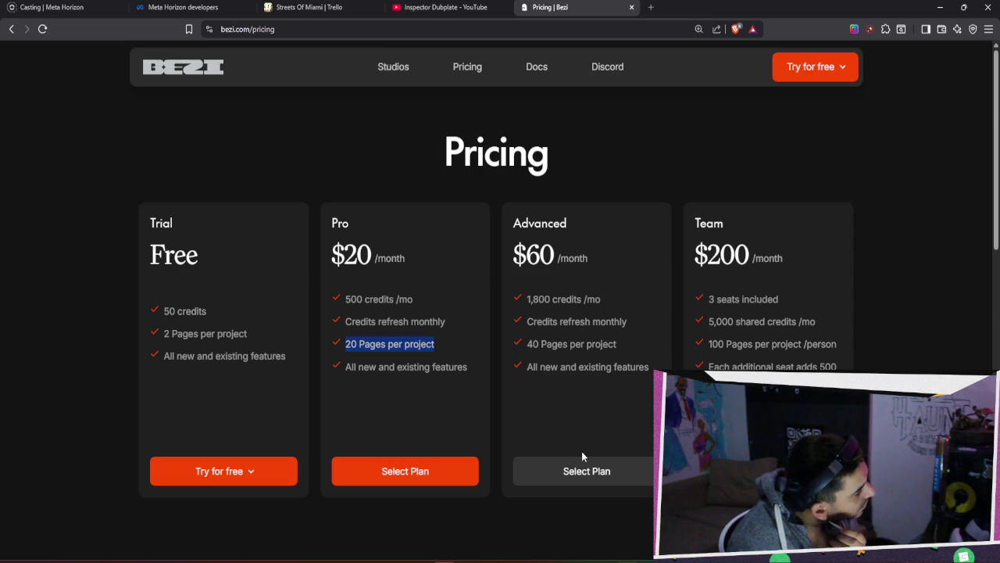
scroll(582, 453, "down", 4)
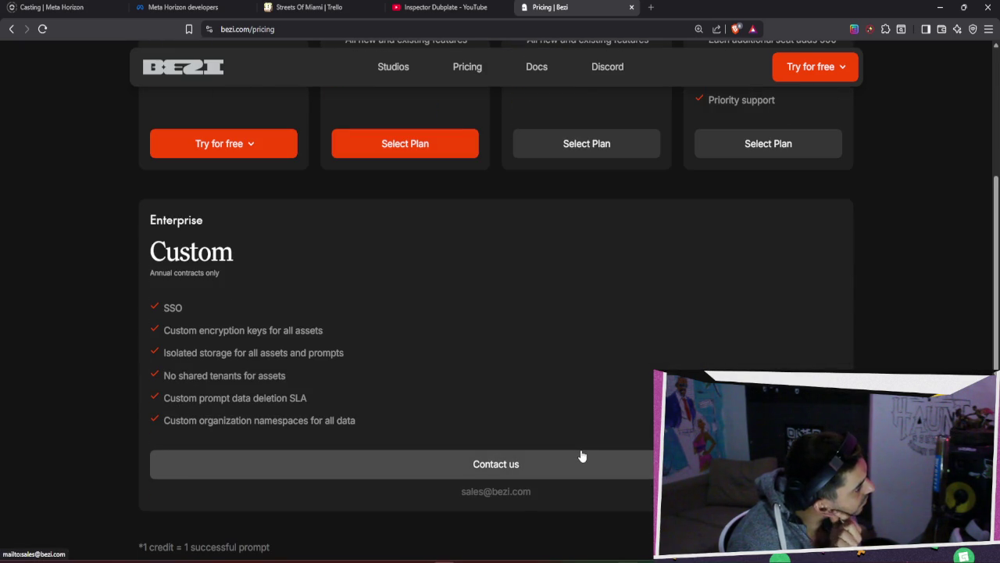
scroll(582, 455, "down", 1)
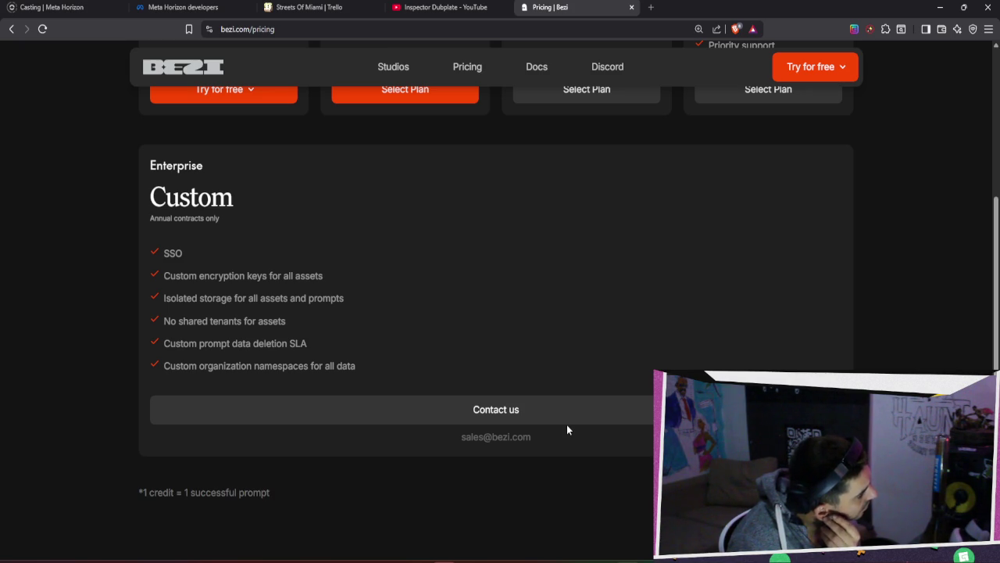
scroll(567, 427, "up", 5)
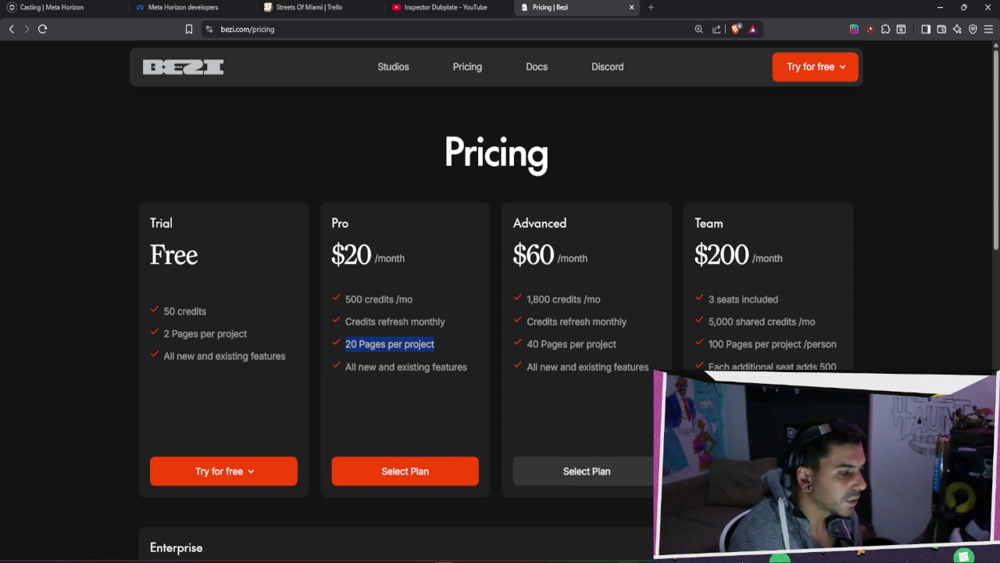
key("alt+Tab")
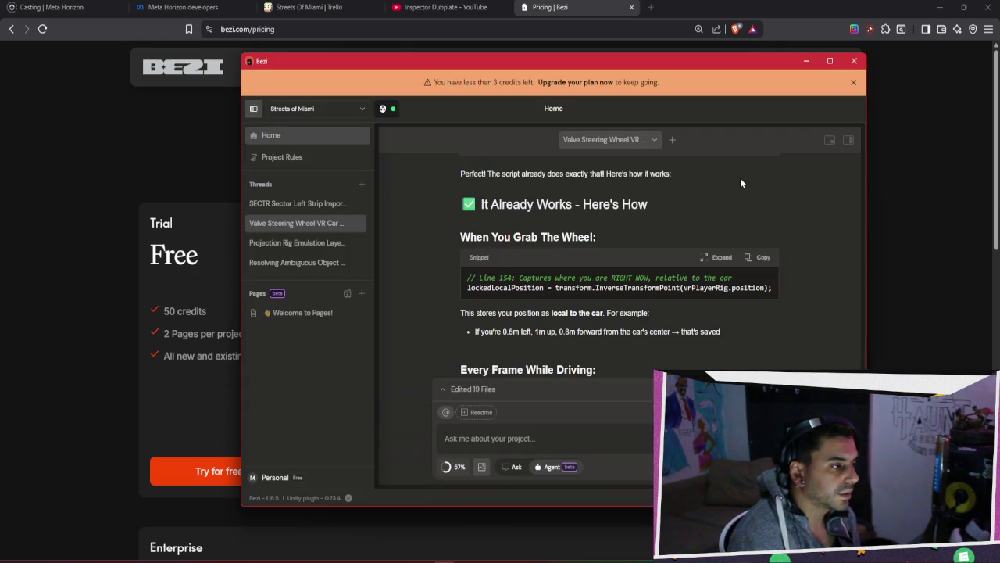
scroll(741, 182, "down", 2)
scroll(740, 176, "down", 6)
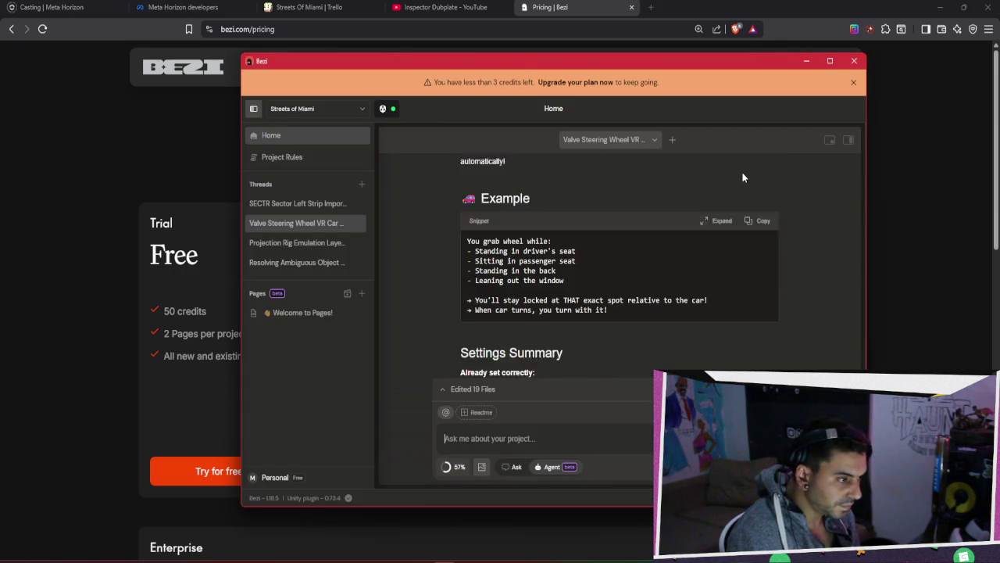
scroll(743, 179, "down", 10)
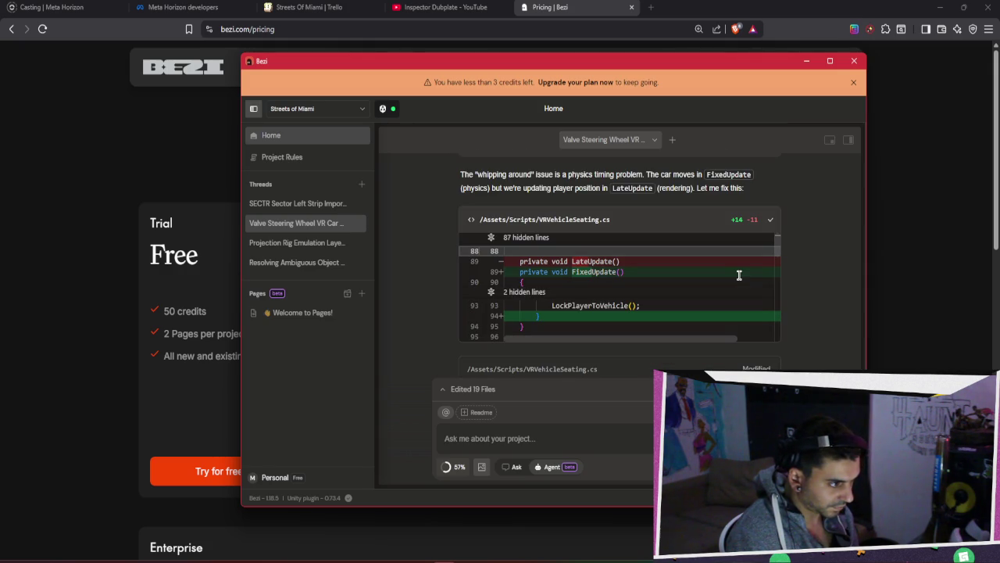
left_click(270, 477)
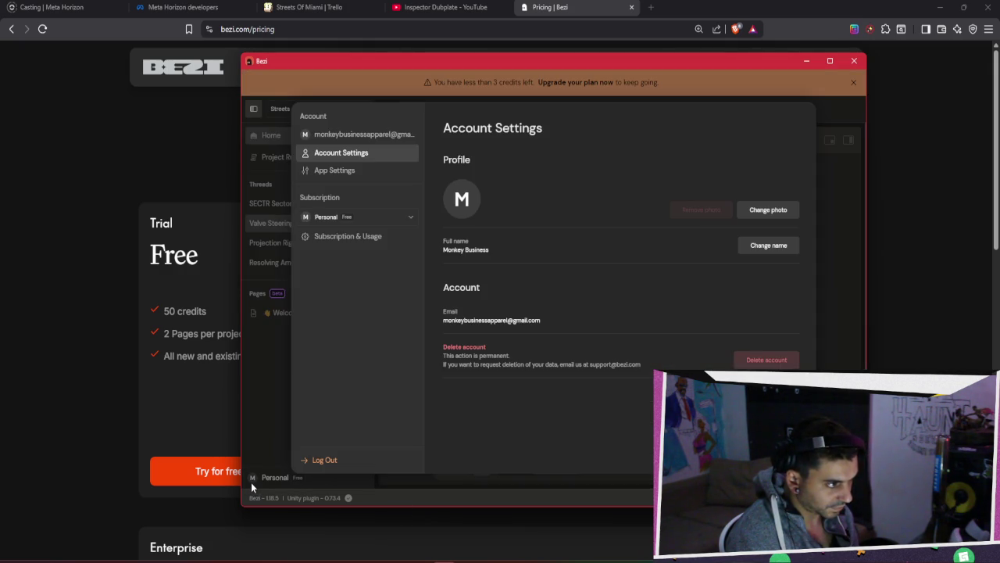
left_click(251, 482)
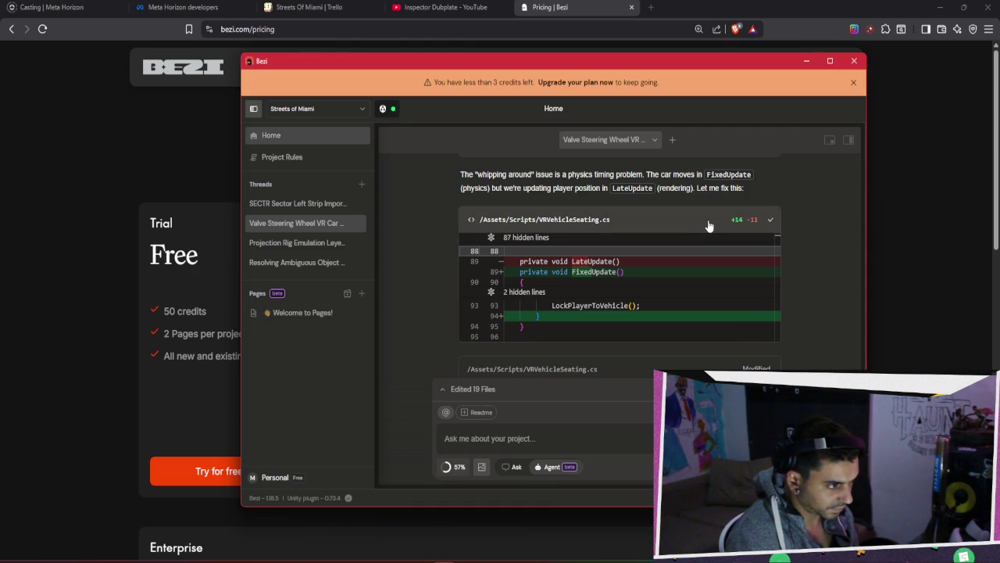
scroll(708, 226, "down", 5)
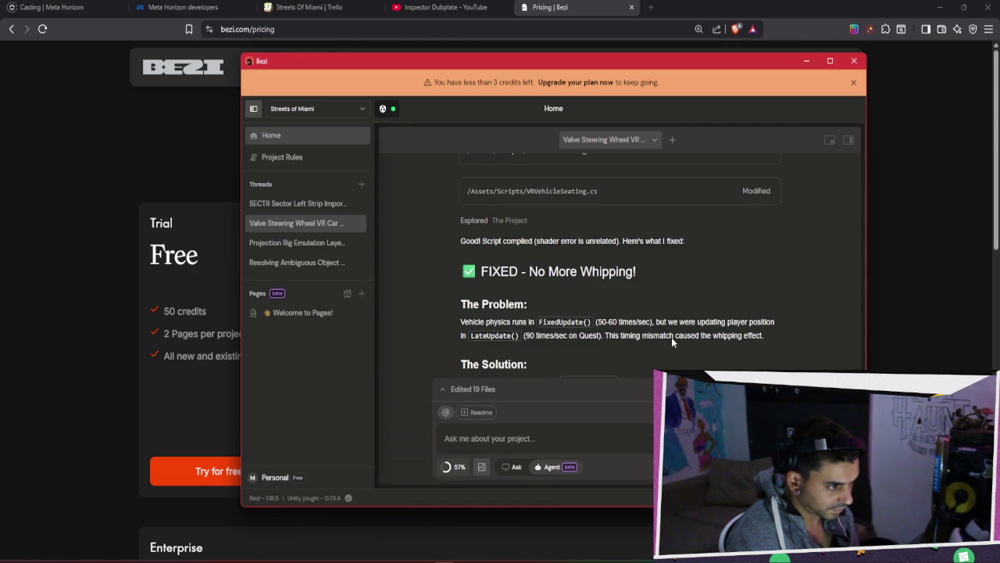
scroll(672, 336, "down", 1)
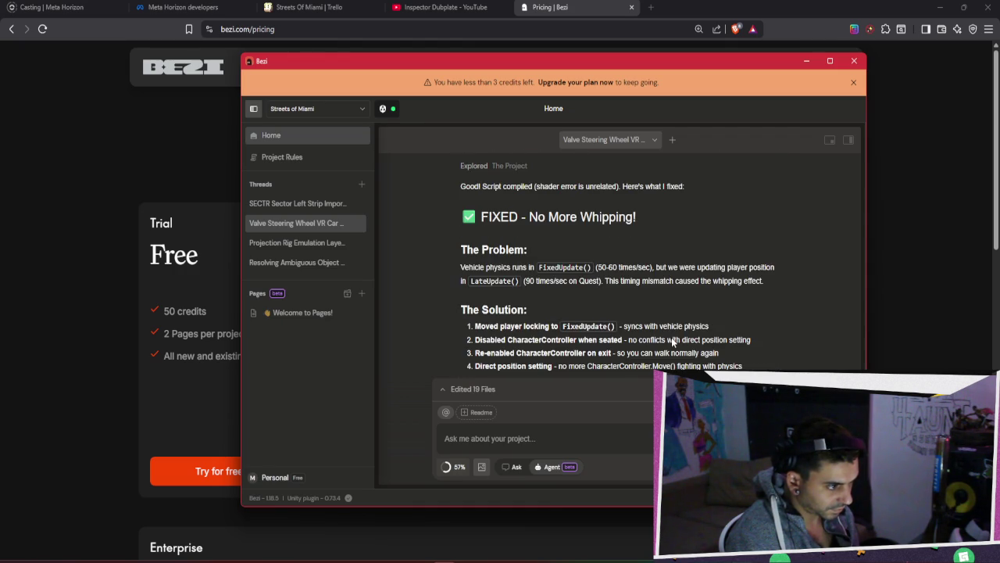
scroll(672, 340, "down", 8)
scroll(670, 339, "down", 4)
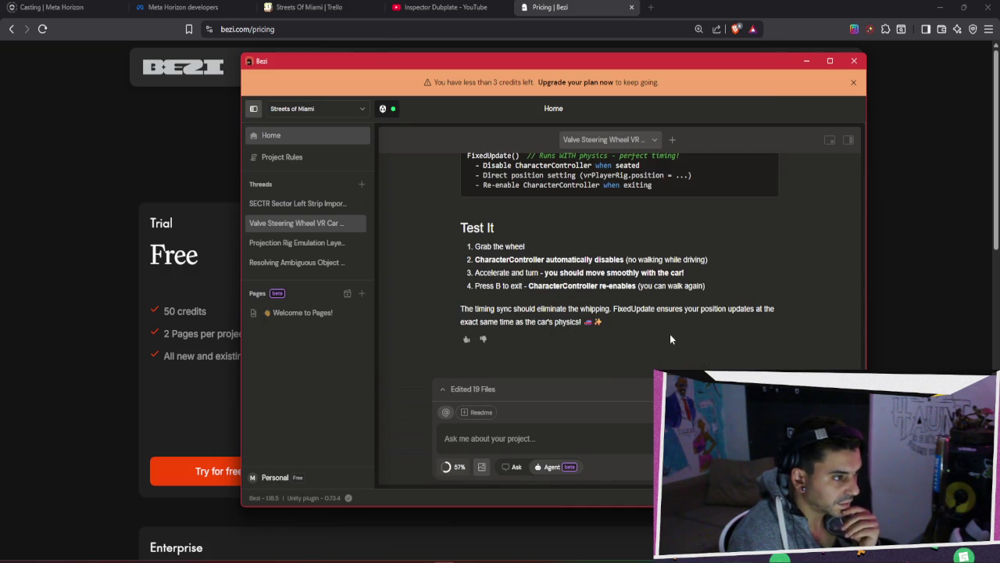
left_click(606, 439)
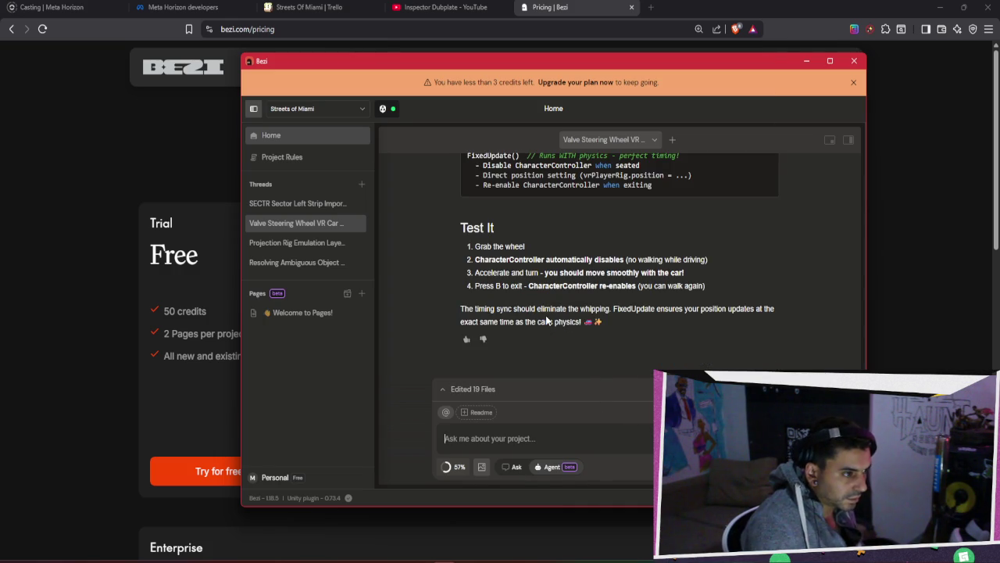
scroll(545, 321, "up", 2)
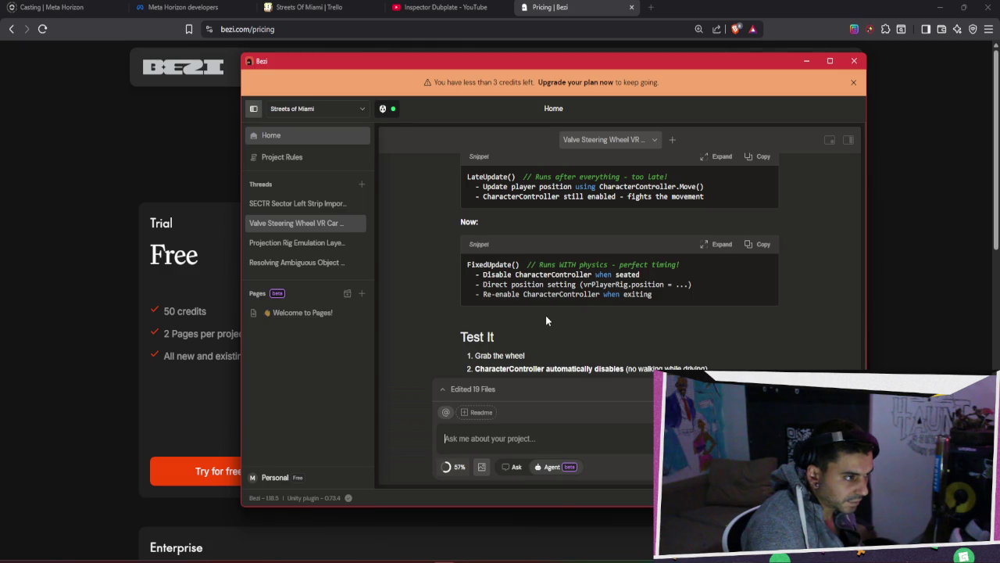